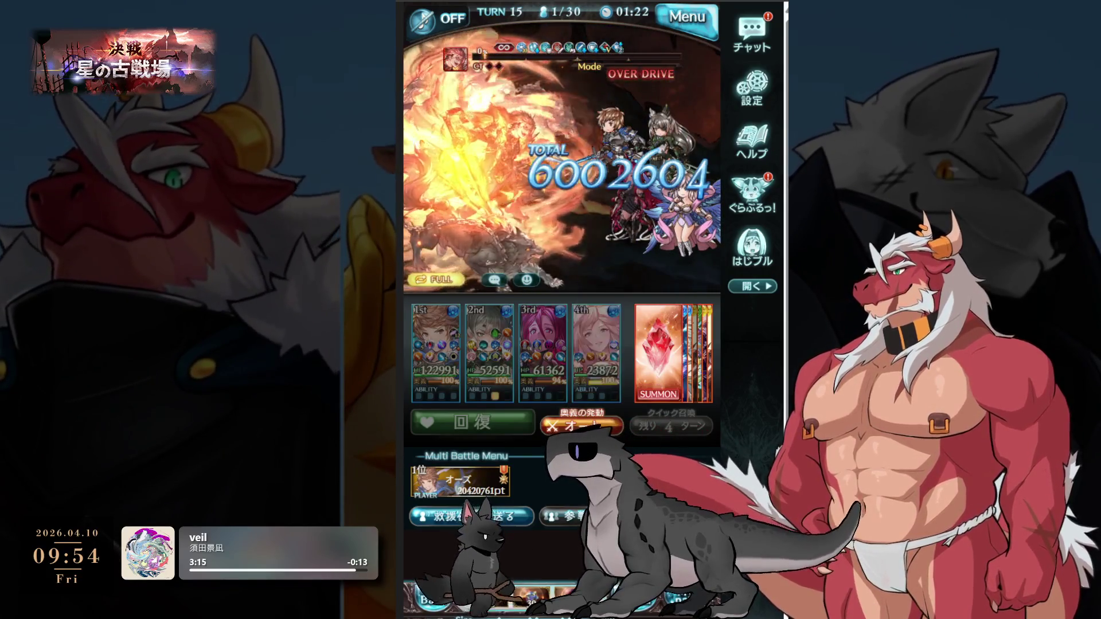
- Dismiss the EXP popup and go from the quest results back to the event page
{"action": "left_click", "coordinate": [564, 406]}
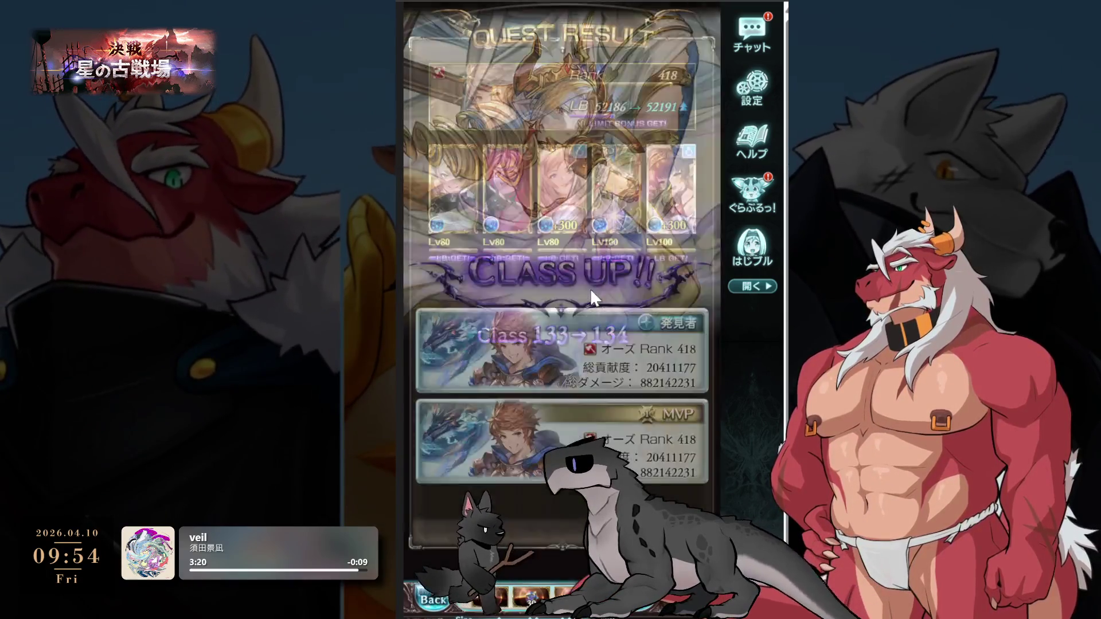
{"action": "left_click", "coordinate": [566, 473]}
{"action": "left_click", "coordinate": [637, 304]}
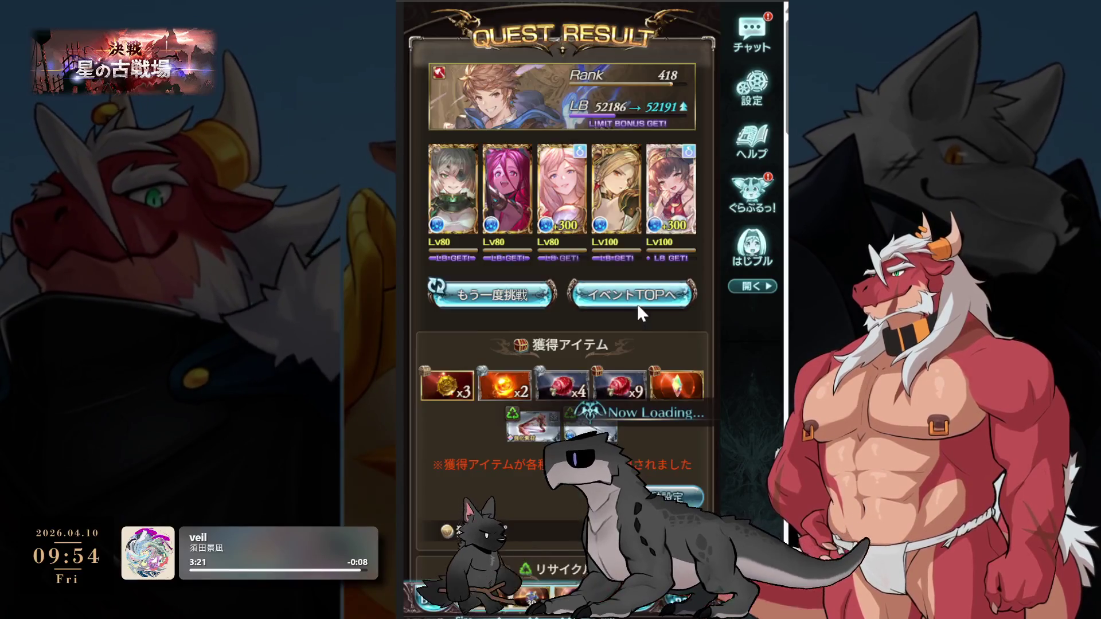
- Review the first past battle's results in the battle history, then go back to retry the quest
{"action": "scroll", "coordinate": [659, 246], "scroll_direction": "down", "scroll_amount": 5}
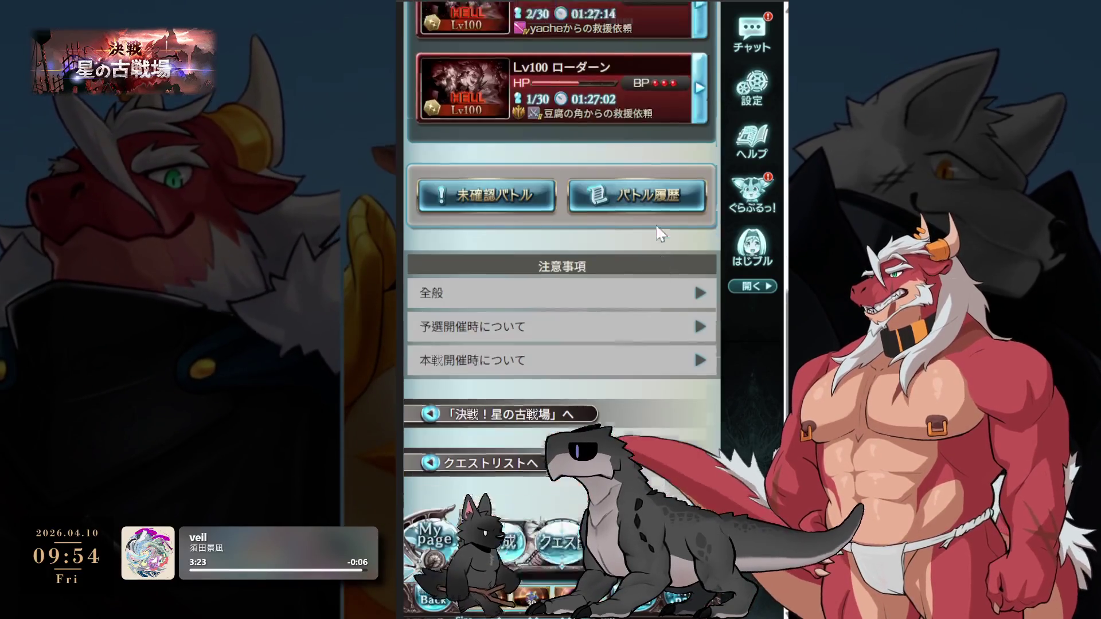
{"action": "left_click", "coordinate": [654, 175]}
{"action": "left_click", "coordinate": [578, 172]}
{"action": "scroll", "coordinate": [591, 183], "scroll_direction": "down", "scroll_amount": 4}
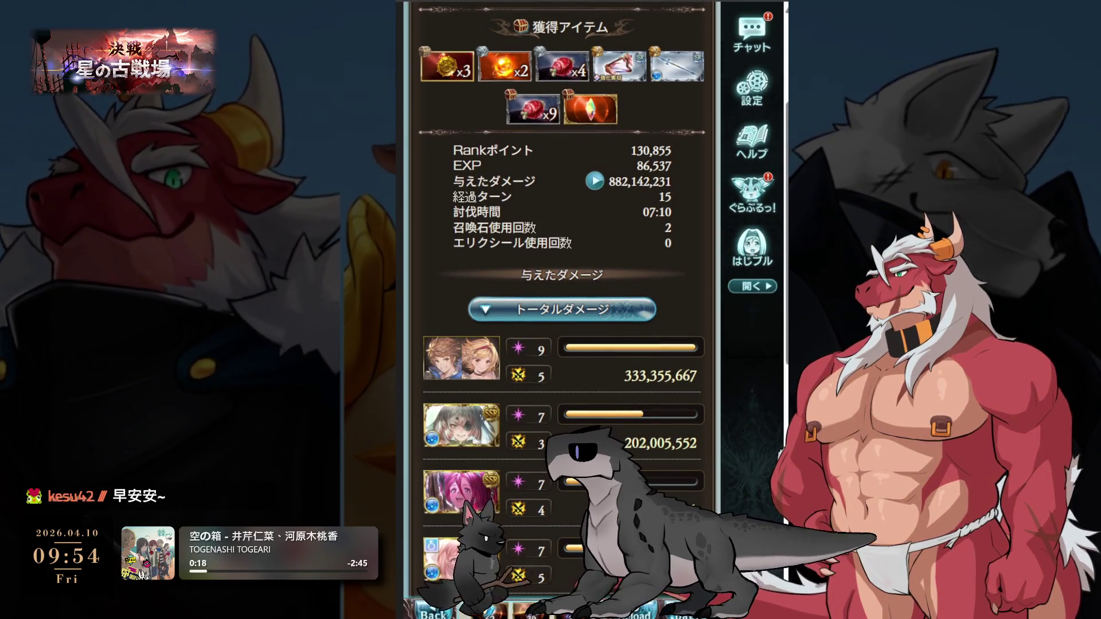
{"action": "key", "text": "alt+Left"}
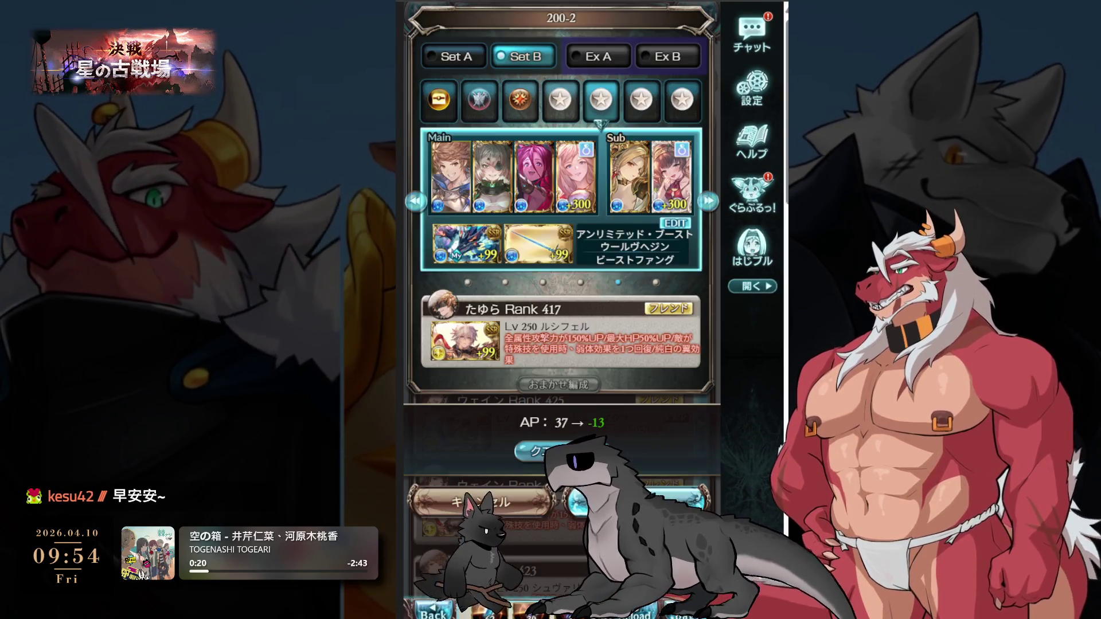
- Launch the Lv100 Lodern battle with the selected party
{"action": "left_click", "coordinate": [567, 264]}
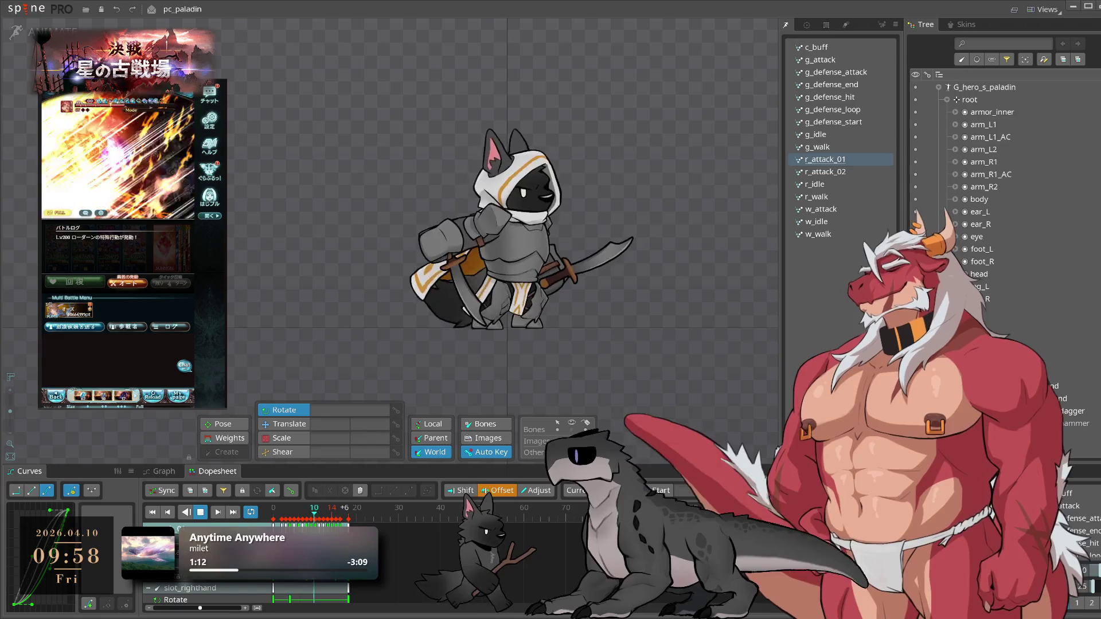
- Load the pc_paladin rig's w_idle animation from the animation list
{"action": "scroll", "coordinate": [571, 298], "scroll_direction": "up", "scroll_amount": 3}
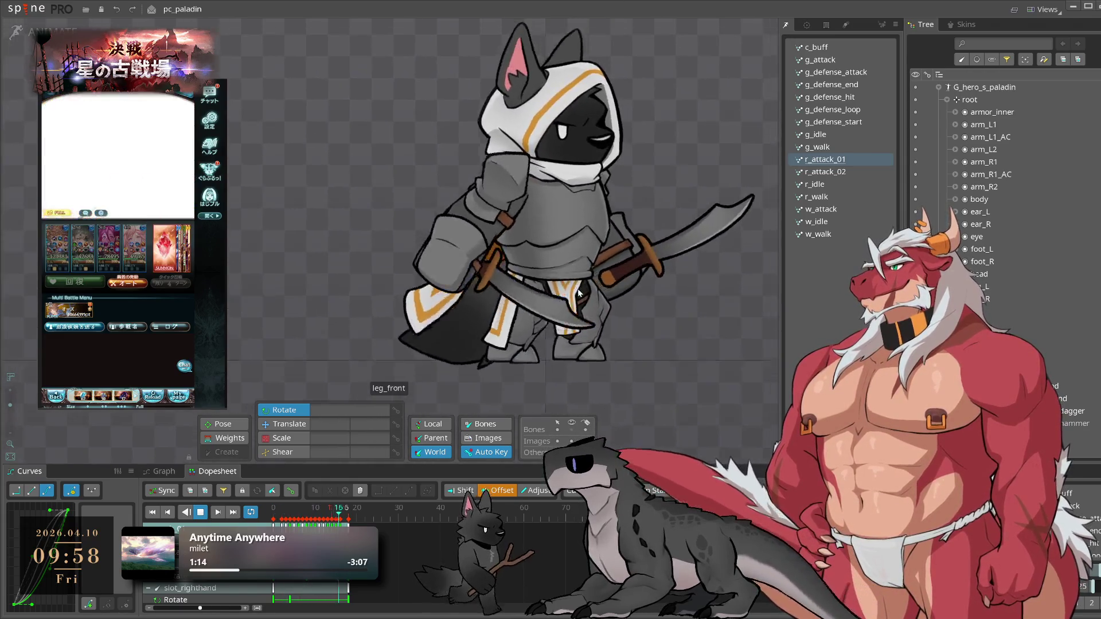
{"action": "left_click", "coordinate": [826, 222]}
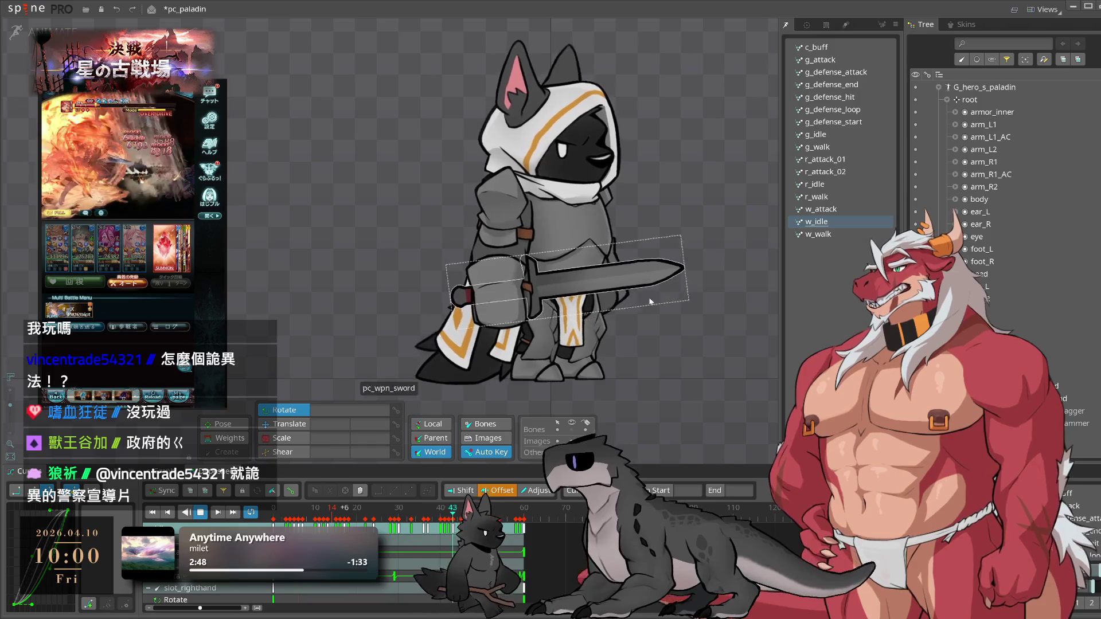
- Preview w_walk and w_idle, then load w_attack on the paladin
{"action": "left_click", "coordinate": [829, 235]}
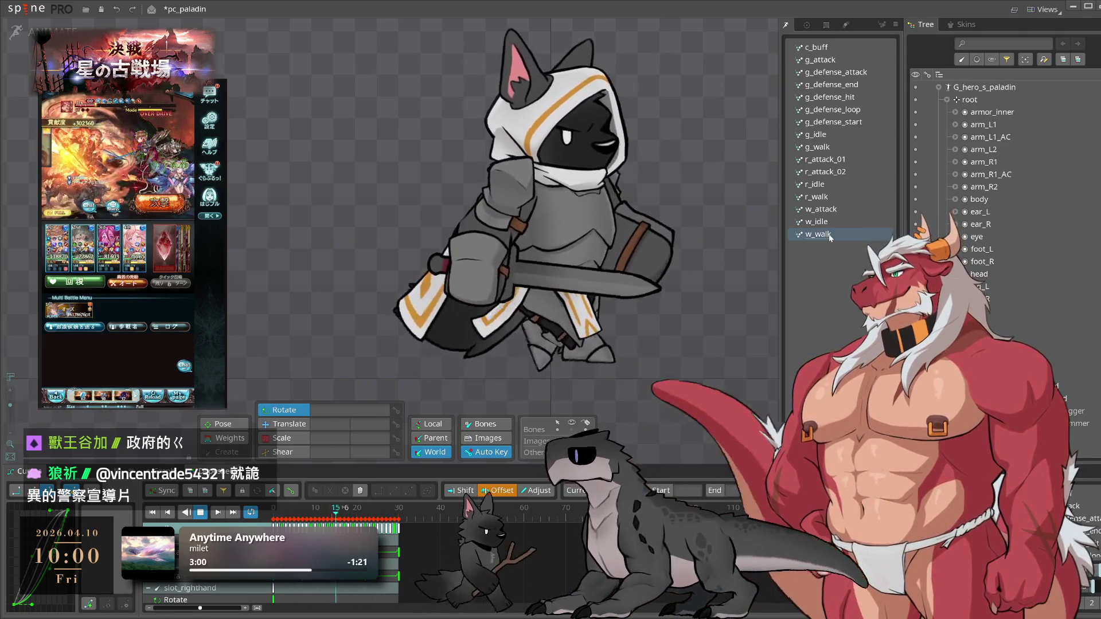
{"action": "left_click", "coordinate": [832, 228]}
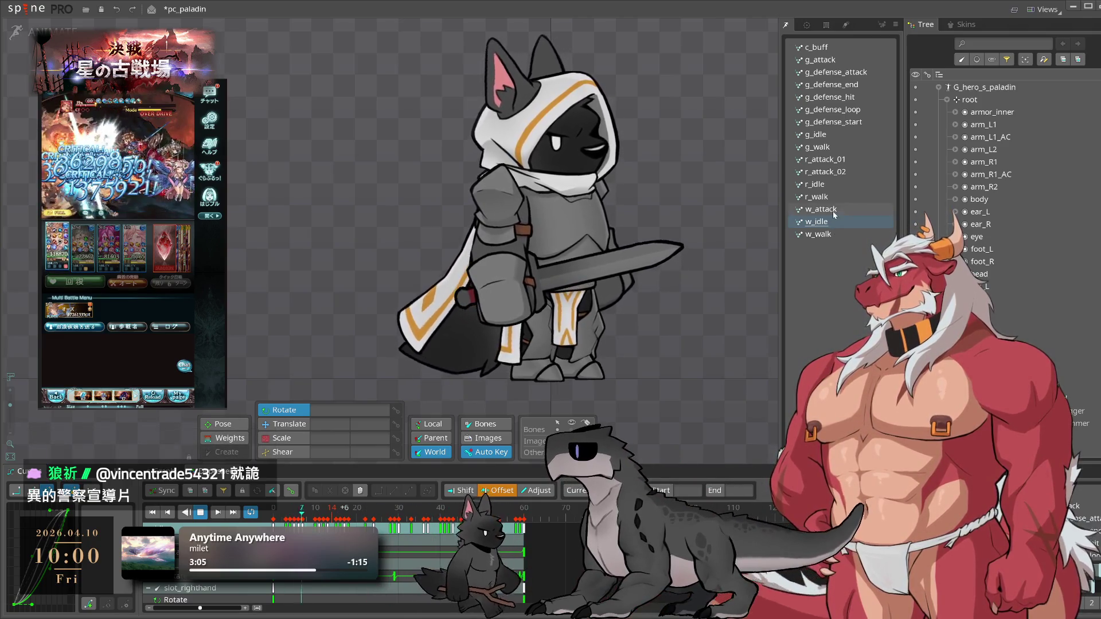
{"action": "left_click", "coordinate": [833, 211]}
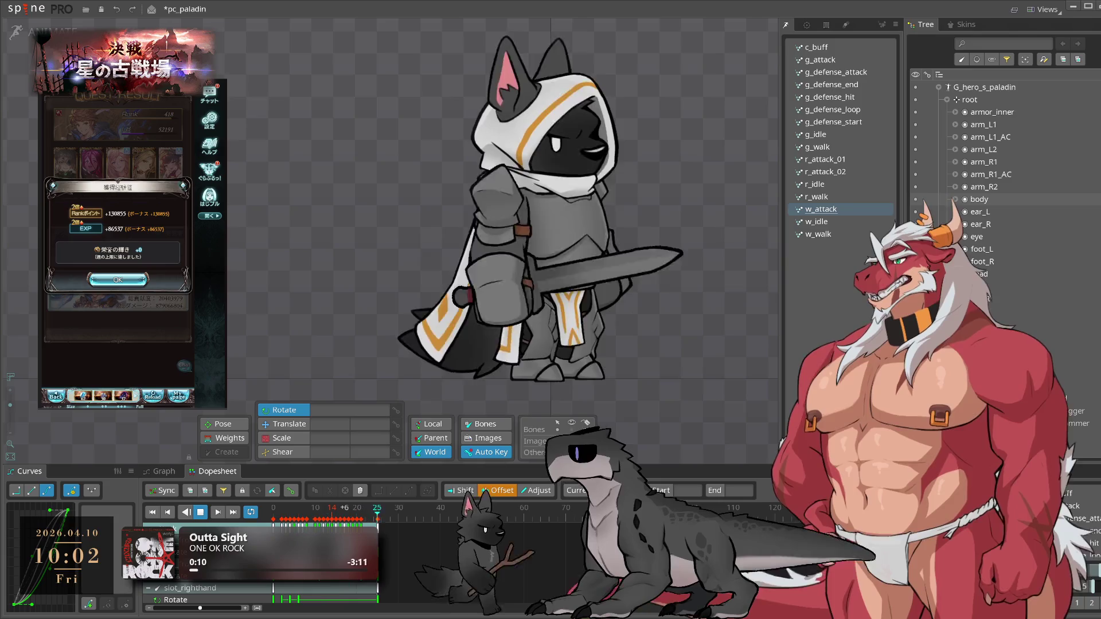
- Close the game's EXP and item reward popups, retry the quest and confirm the party
{"action": "left_click", "coordinate": [117, 280]}
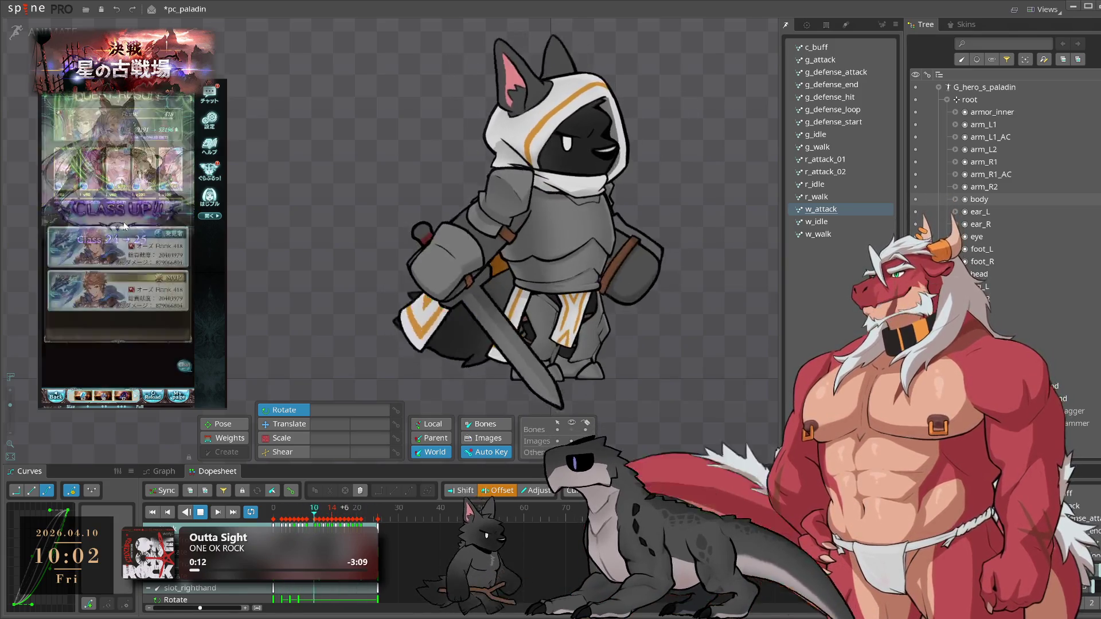
{"action": "left_click", "coordinate": [117, 310]}
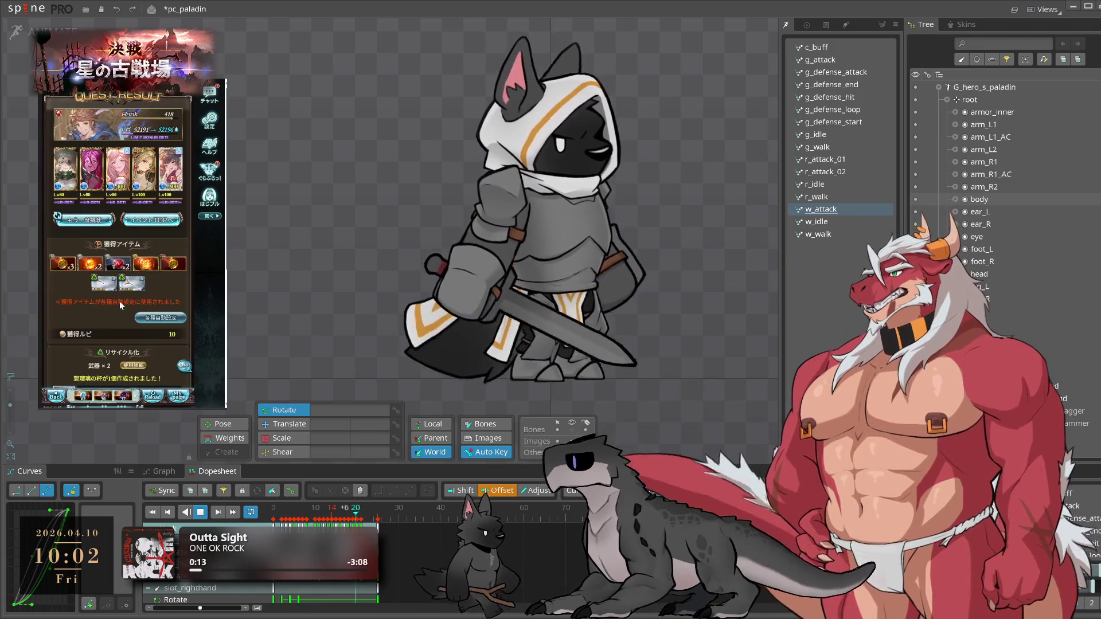
{"action": "scroll", "coordinate": [119, 301], "scroll_direction": "down", "scroll_amount": 3}
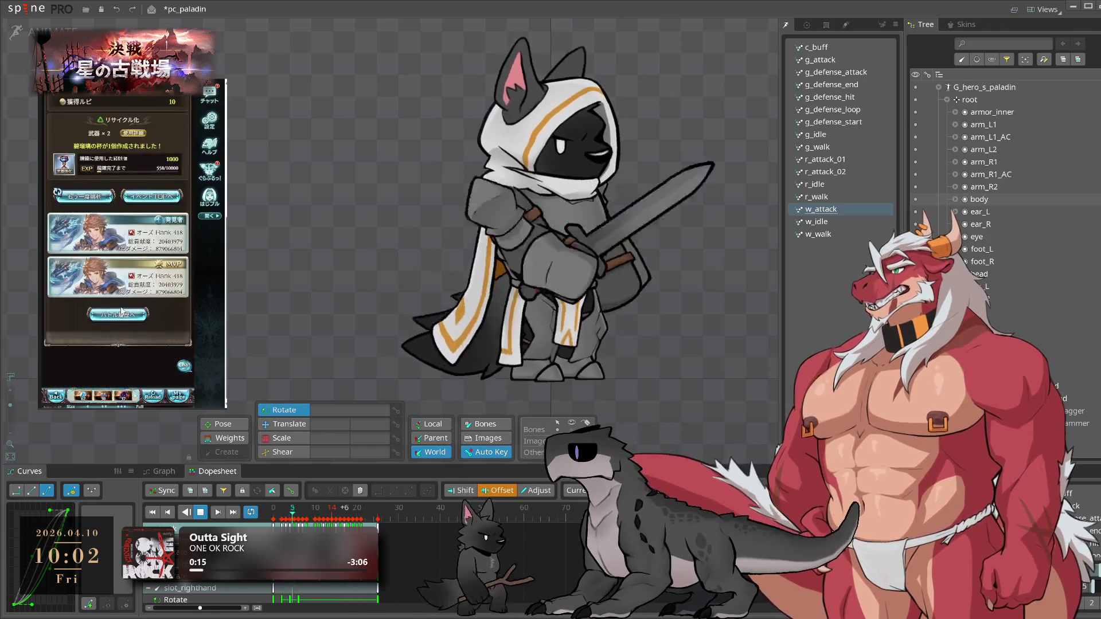
{"action": "left_click", "coordinate": [89, 129]}
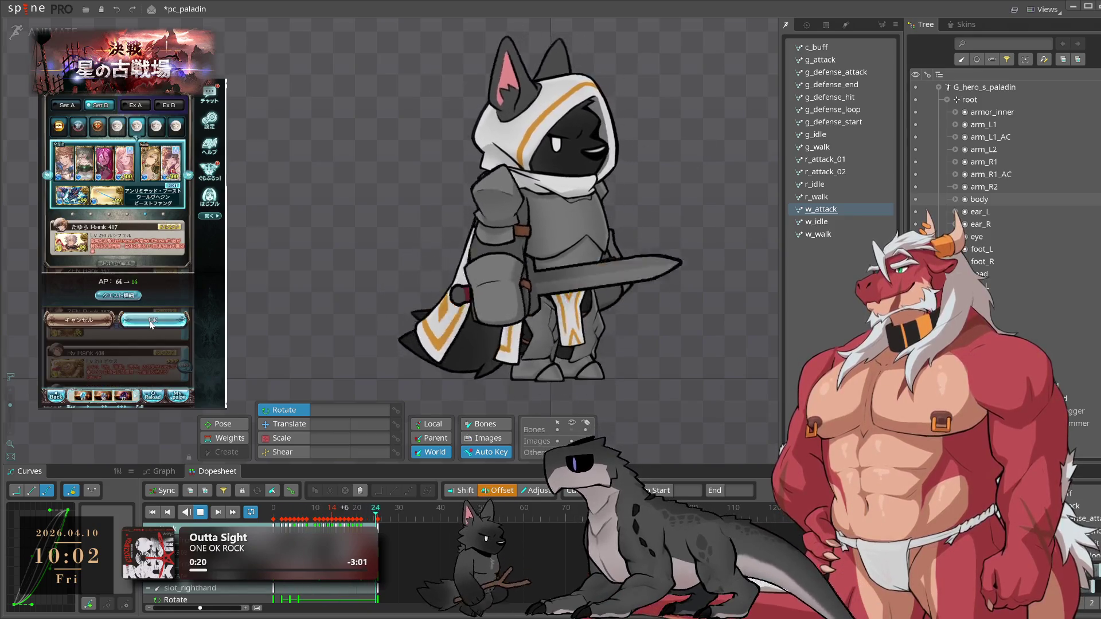
{"action": "left_click", "coordinate": [152, 324]}
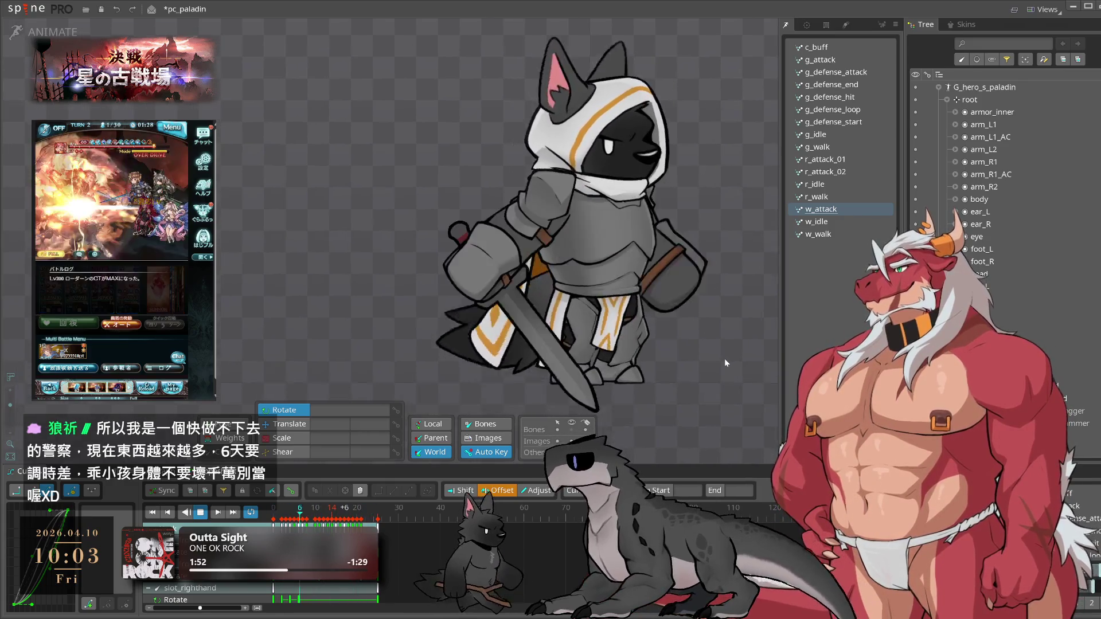
- Pose the paladin's front leg bones and key the front leg's rotation at frame 14
{"action": "key", "text": "space"}
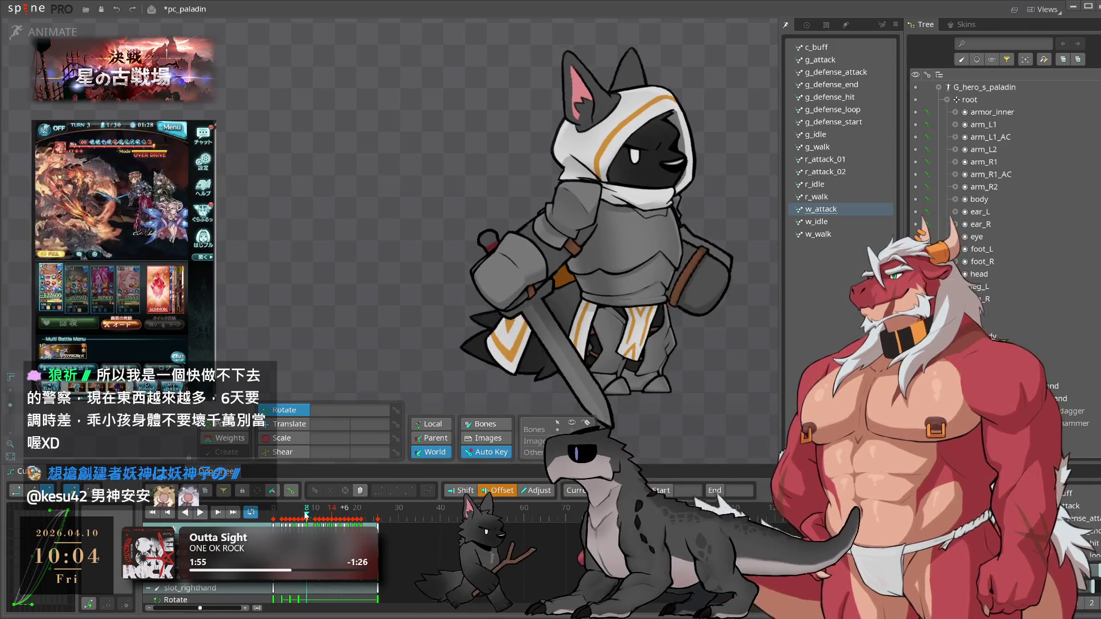
{"action": "left_click", "coordinate": [650, 343]}
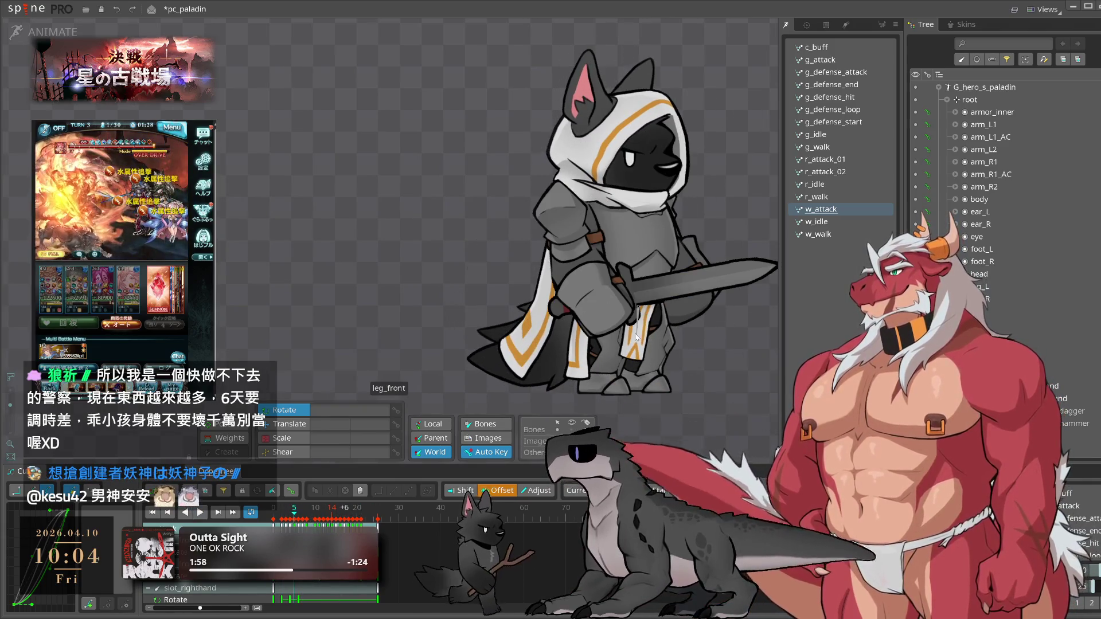
{"action": "left_click", "coordinate": [278, 518]}
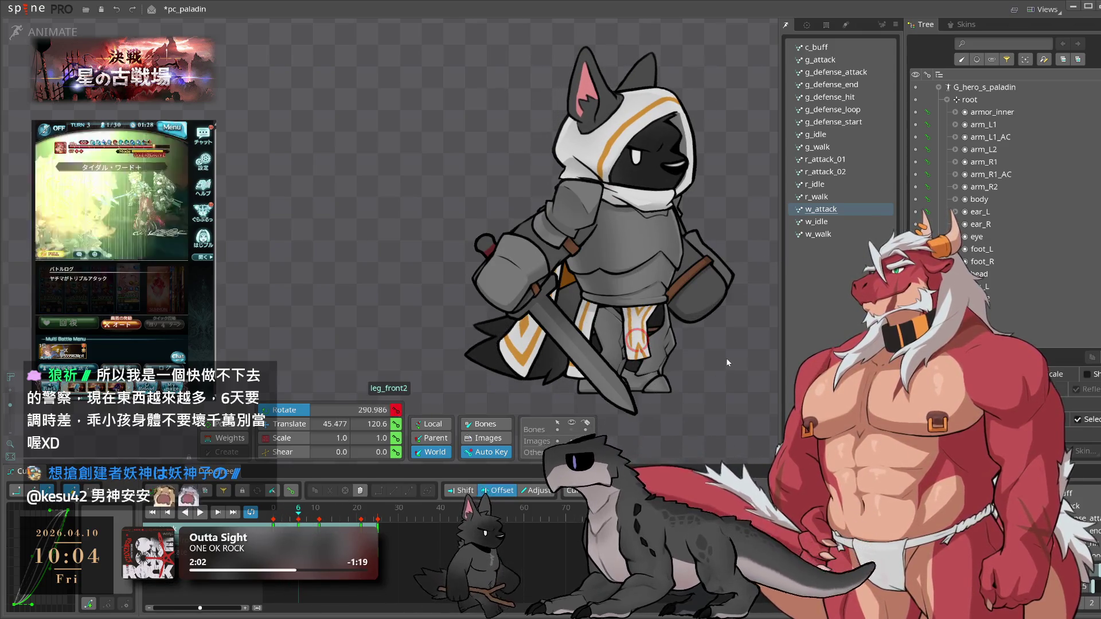
{"action": "left_click", "coordinate": [641, 323]}
{"action": "left_click_drag", "start_coordinate": [642, 323], "coordinate": [640, 310]}
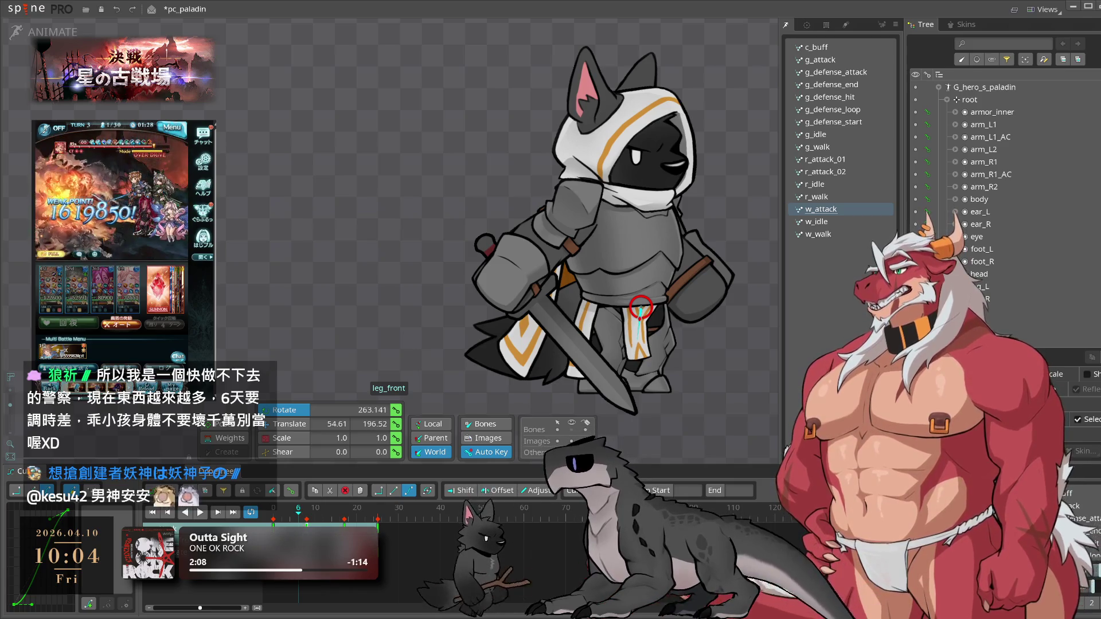
{"action": "left_click_drag", "start_coordinate": [640, 310], "coordinate": [727, 391]}
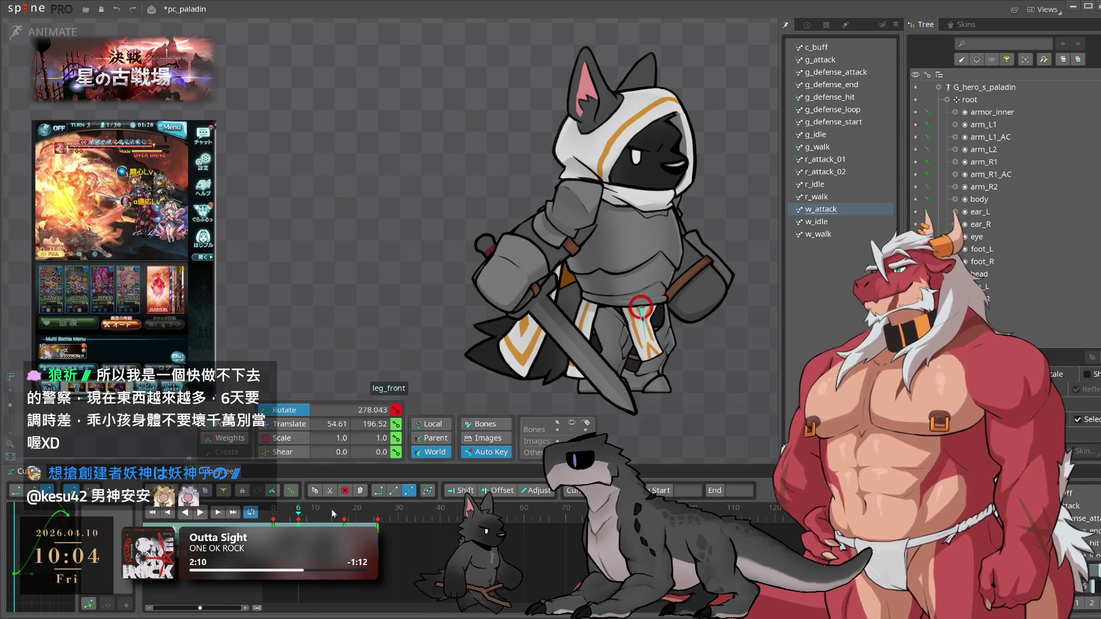
{"action": "mouse_move", "coordinate": [331, 510]}
{"action": "left_mouse_down"}
{"action": "mouse_move", "coordinate": [344, 511]}
{"action": "mouse_move", "coordinate": [313, 511]}
{"action": "mouse_move", "coordinate": [344, 510]}
{"action": "mouse_move", "coordinate": [332, 510]}
{"action": "left_mouse_up"}
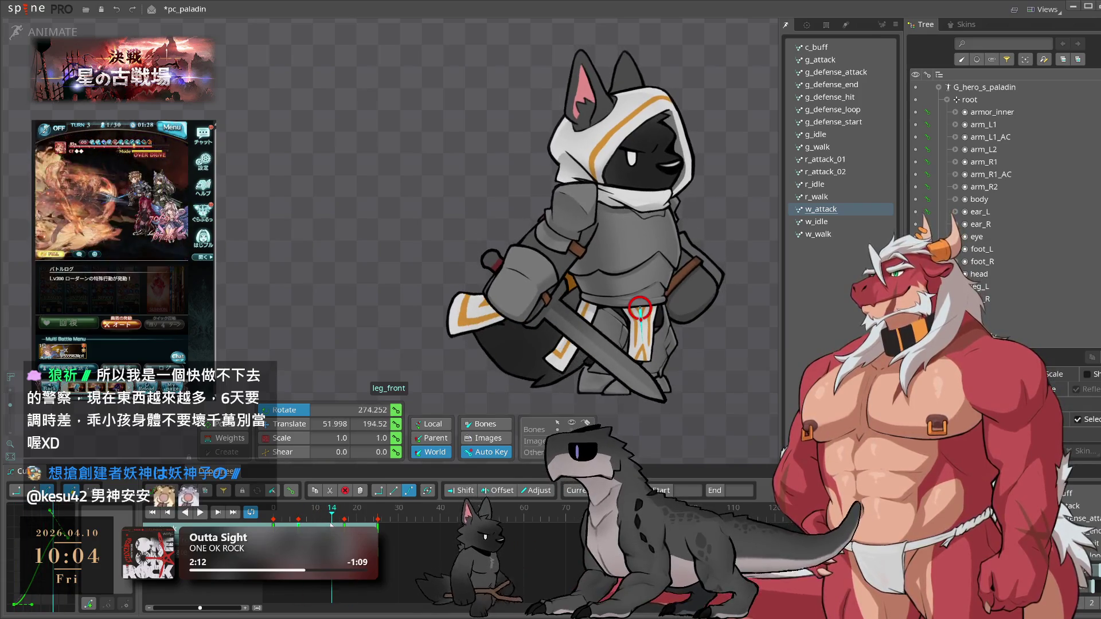
{"action": "left_click", "coordinate": [331, 522]}
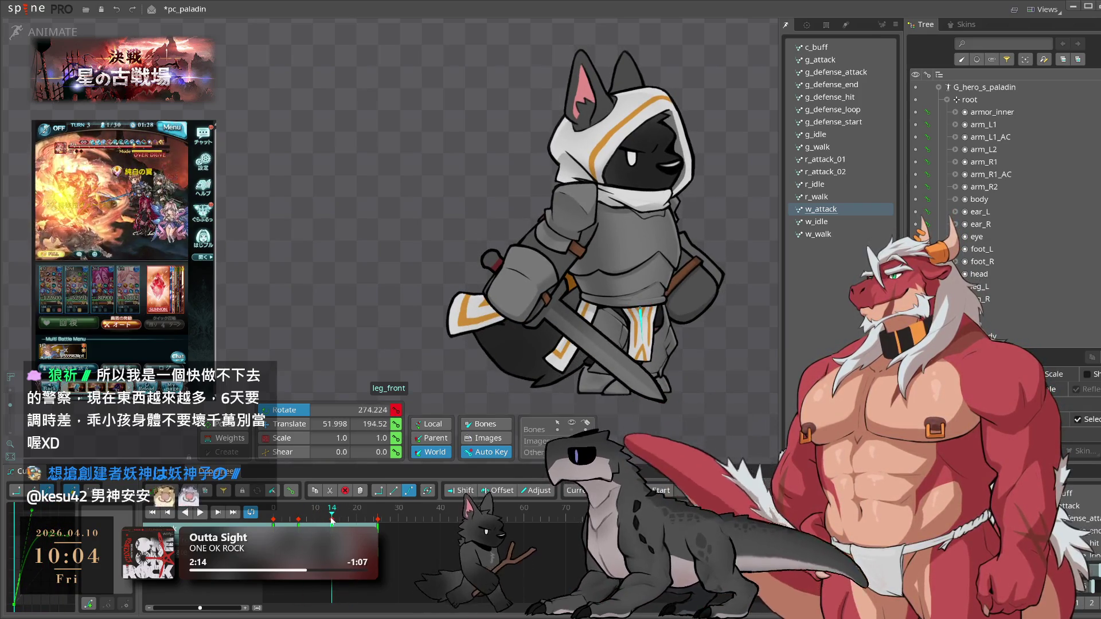
- Step leg_front2 through frames 10 to 22, then replay the attack animation
{"action": "key", "text": "l"}
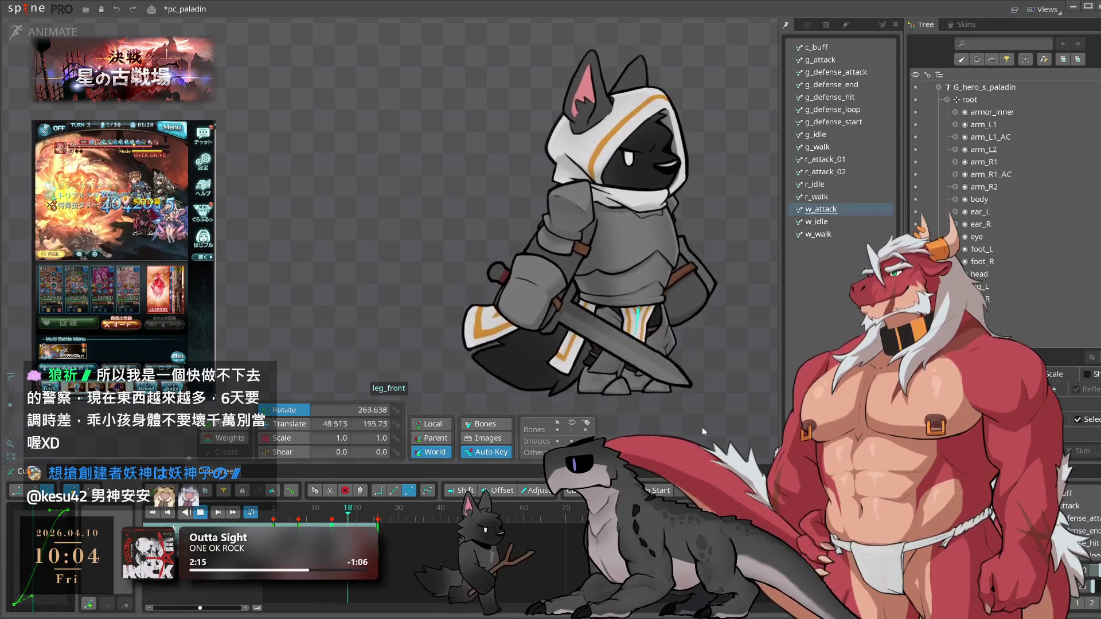
{"action": "left_click", "coordinate": [651, 351]}
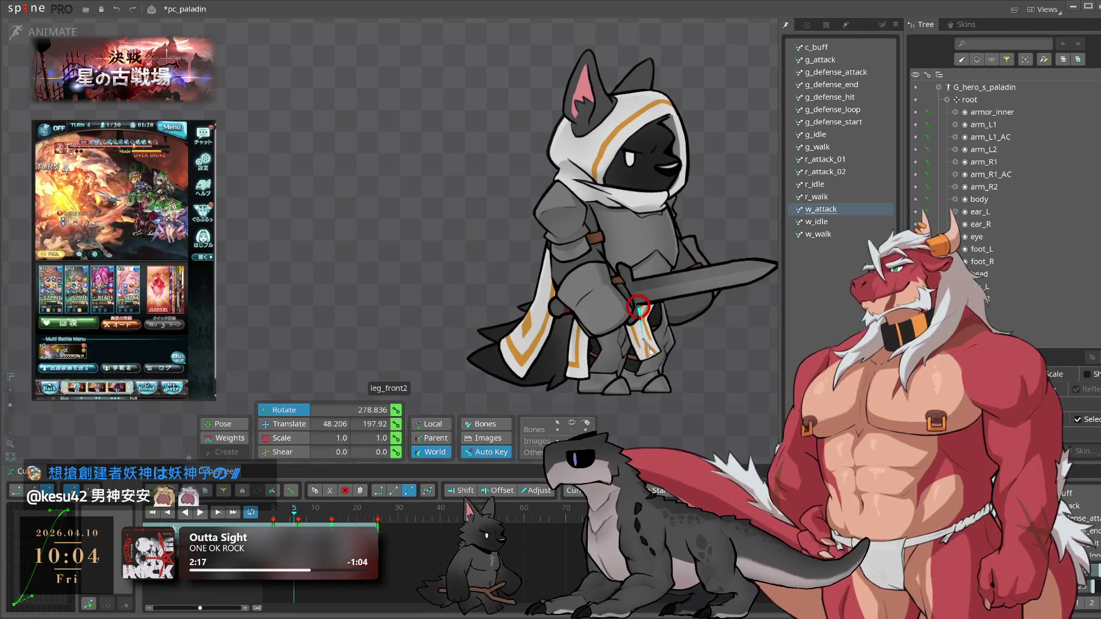
{"action": "key", "text": "Right"}
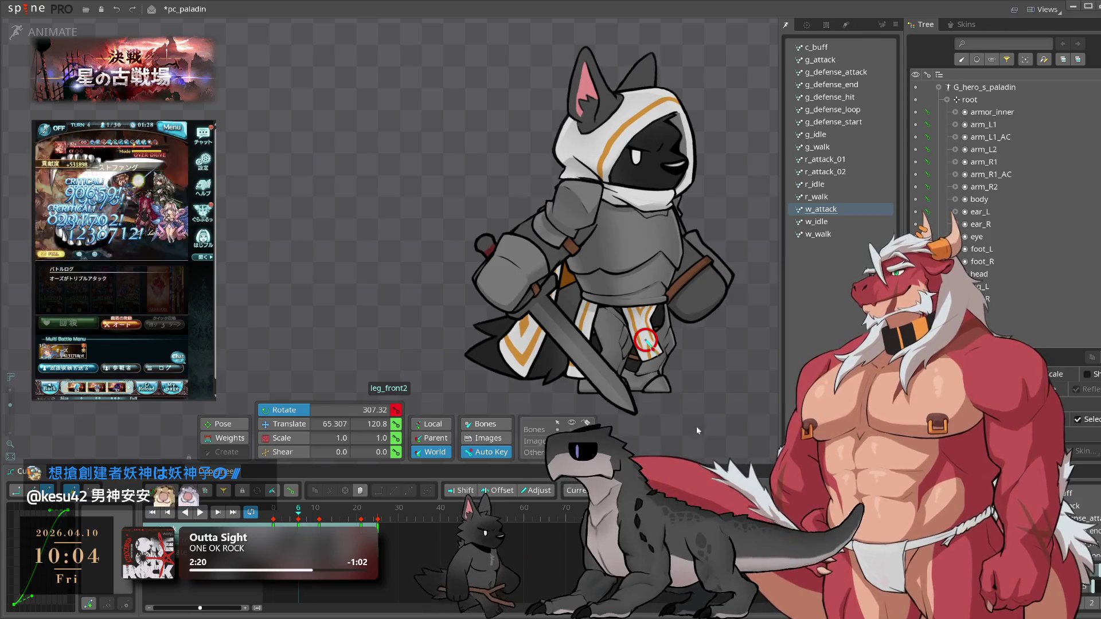
{"action": "left_click", "coordinate": [317, 519]}
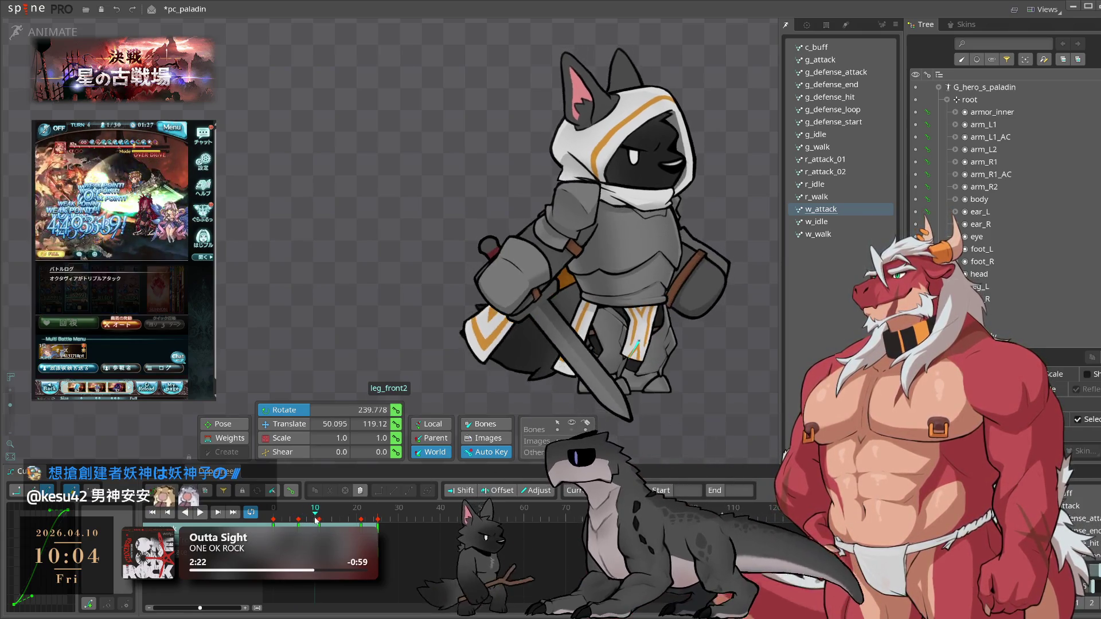
{"action": "key", "text": "Right"}
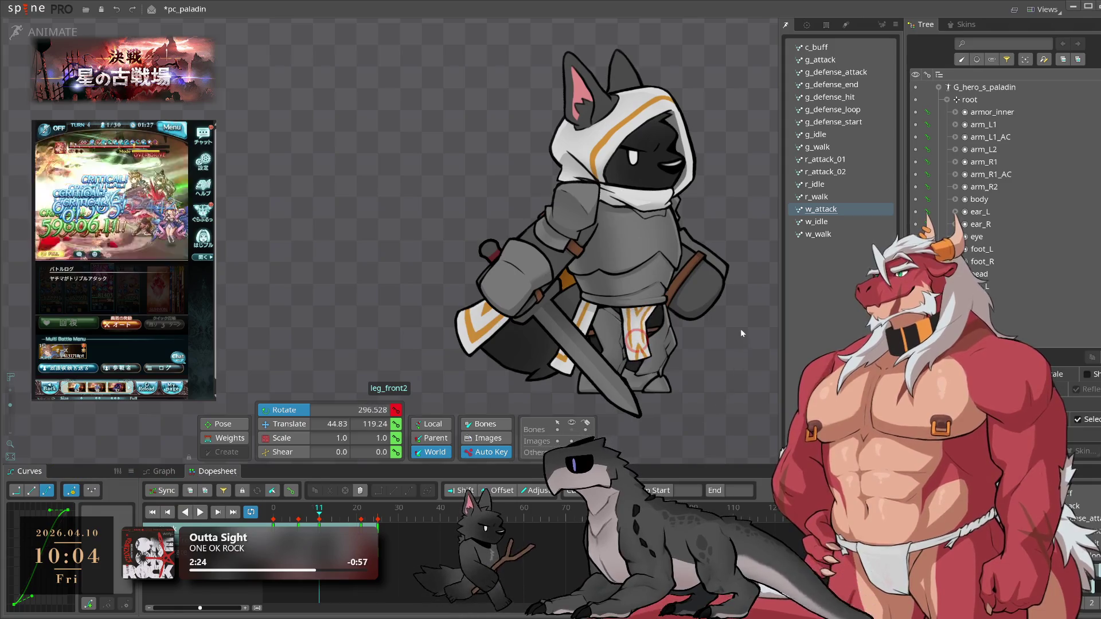
{"action": "left_click_drag", "start_coordinate": [319, 516], "coordinate": [366, 516]}
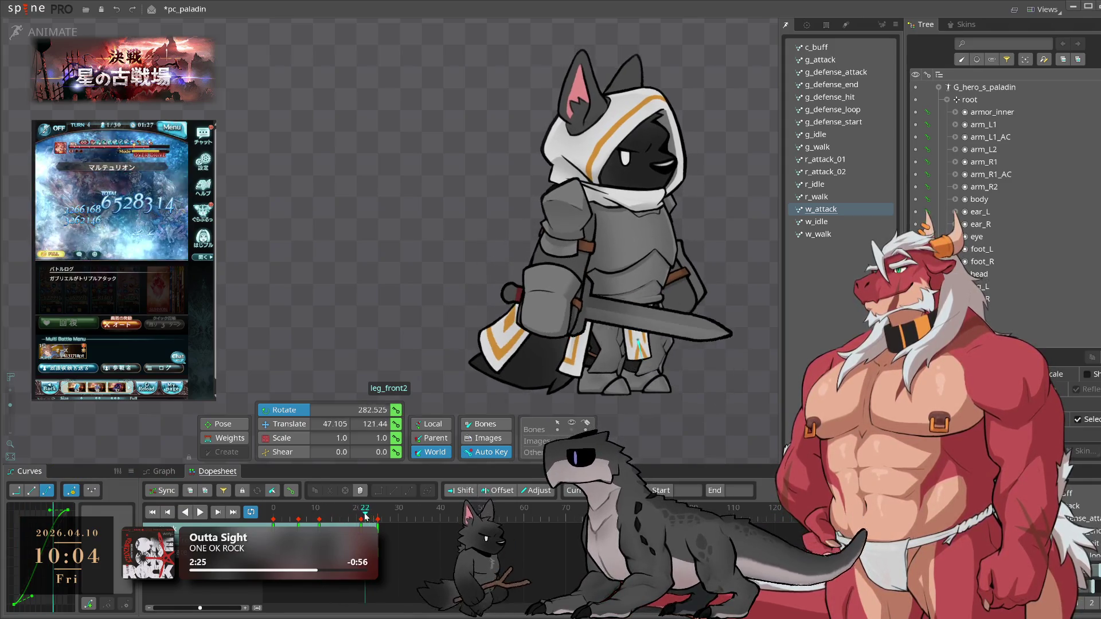
{"action": "key", "text": "l"}
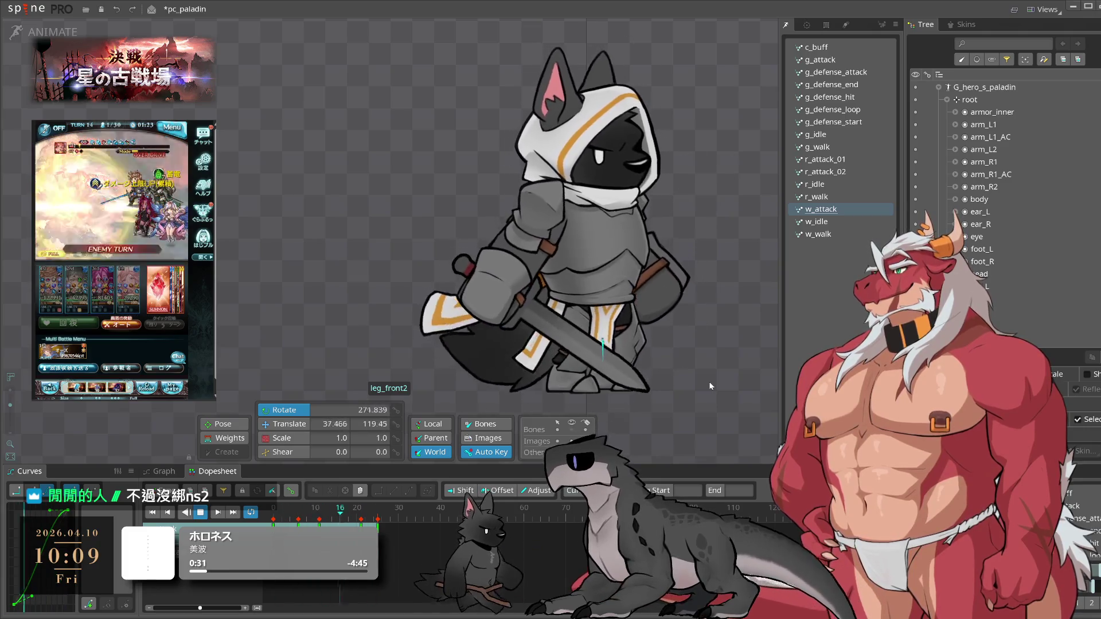
- Deselect the leg bone and restart the w_attack preview from frame 1
{"action": "left_click", "coordinate": [709, 381]}
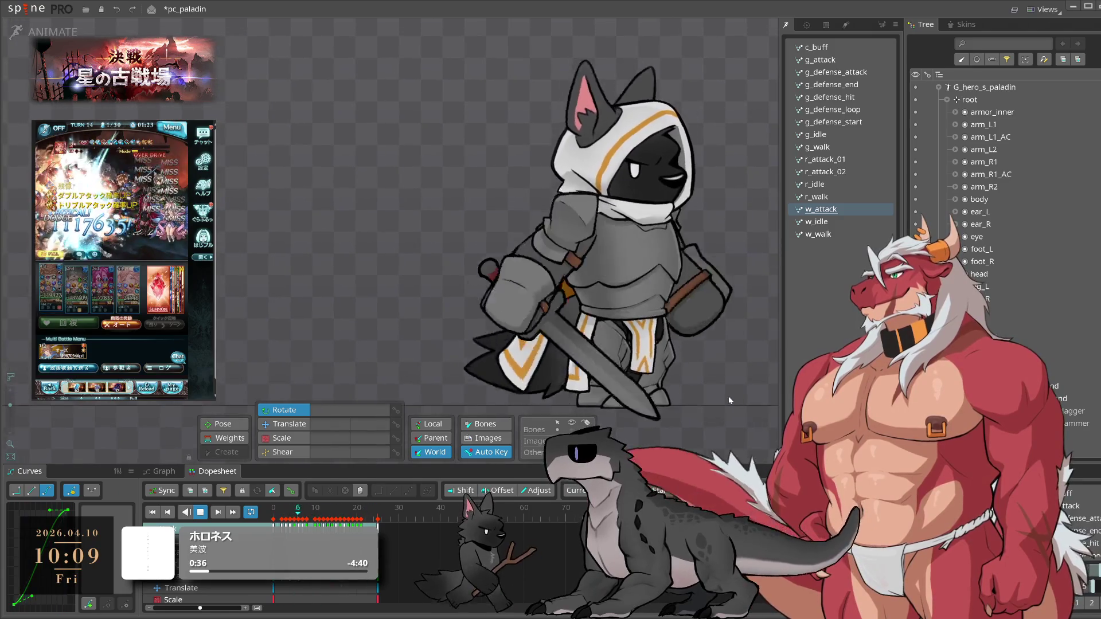
{"action": "left_click", "coordinate": [278, 515]}
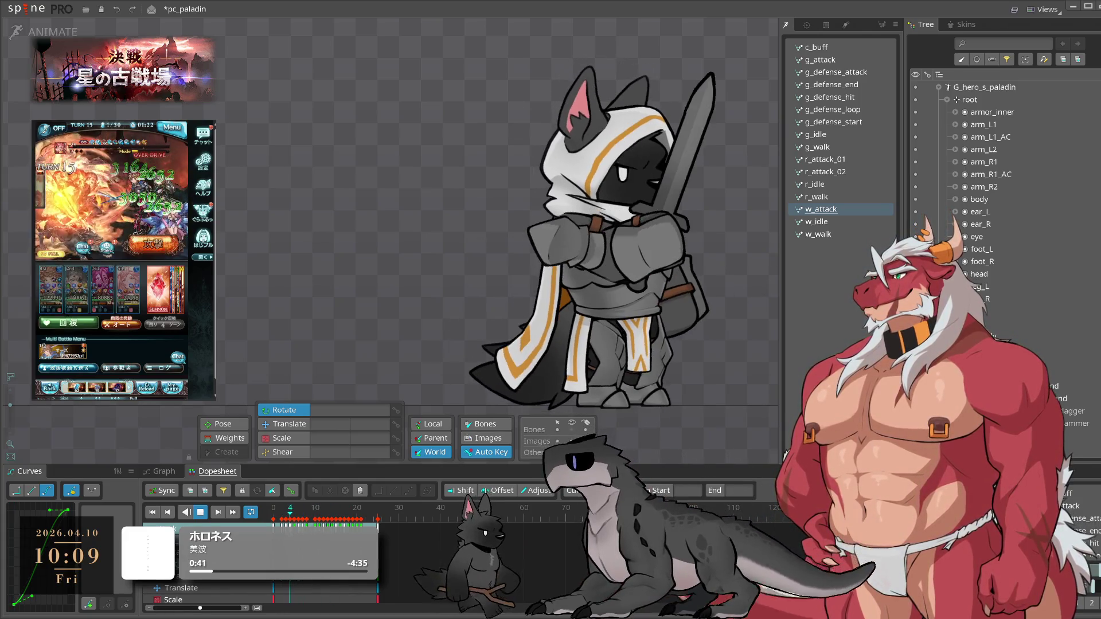
- Key leg_front2 at rotation 292.398 on frame 0, check frame 5, and dismiss the game's results
{"action": "key", "text": "space"}
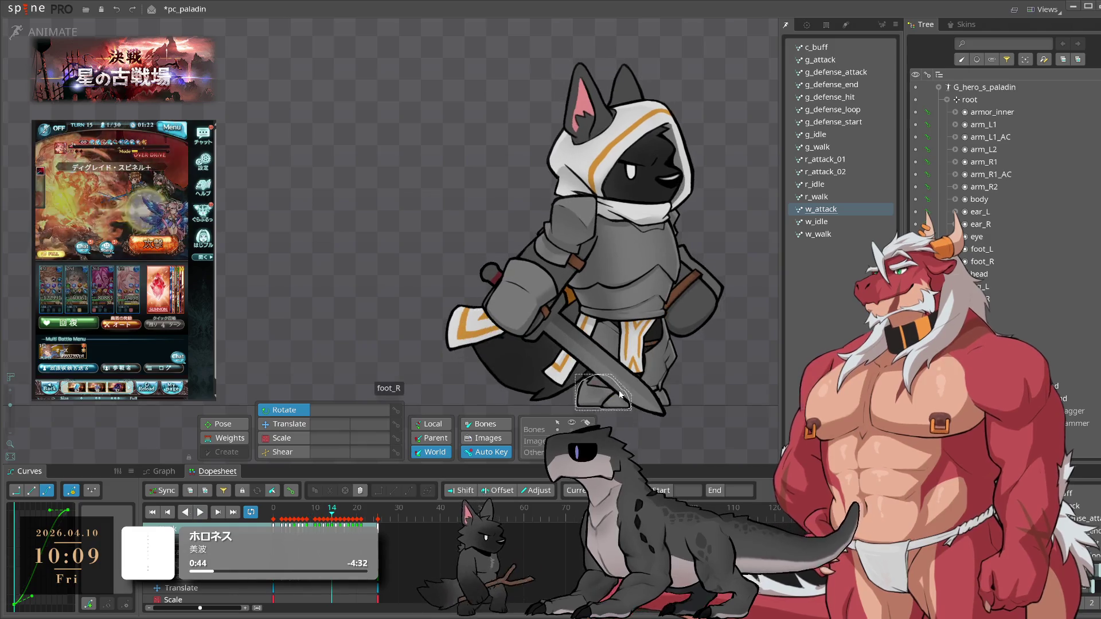
{"action": "mouse_move", "coordinate": [294, 511]}
{"action": "left_mouse_down"}
{"action": "mouse_move", "coordinate": [273, 511]}
{"action": "mouse_move", "coordinate": [286, 519]}
{"action": "left_mouse_up"}
{"action": "left_click", "coordinate": [635, 365]}
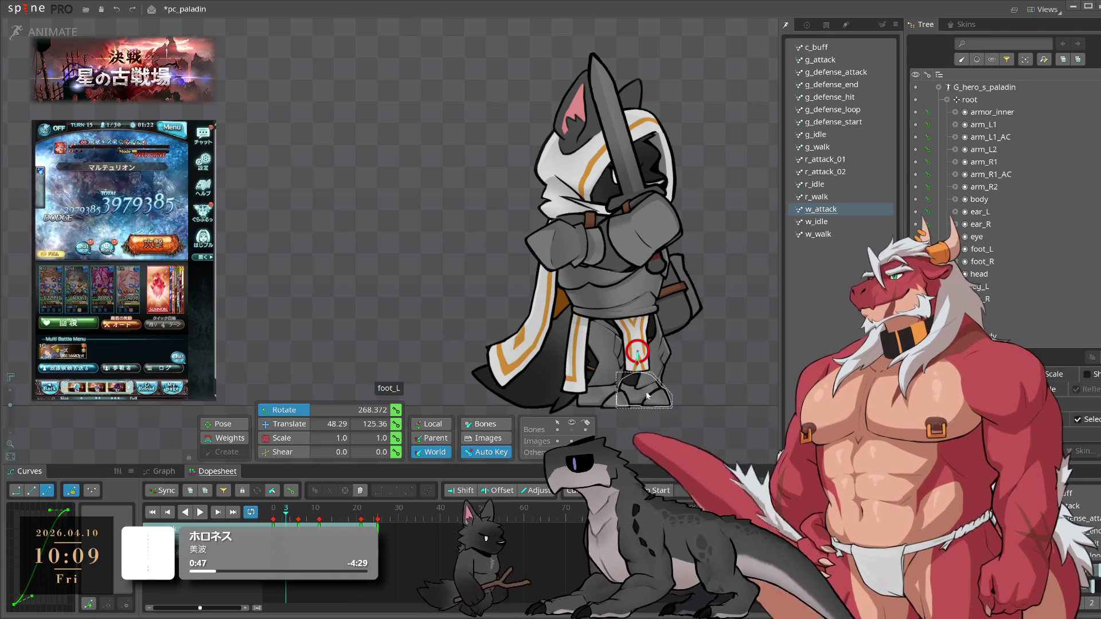
{"action": "left_click_drag", "start_coordinate": [725, 371], "coordinate": [725, 362]}
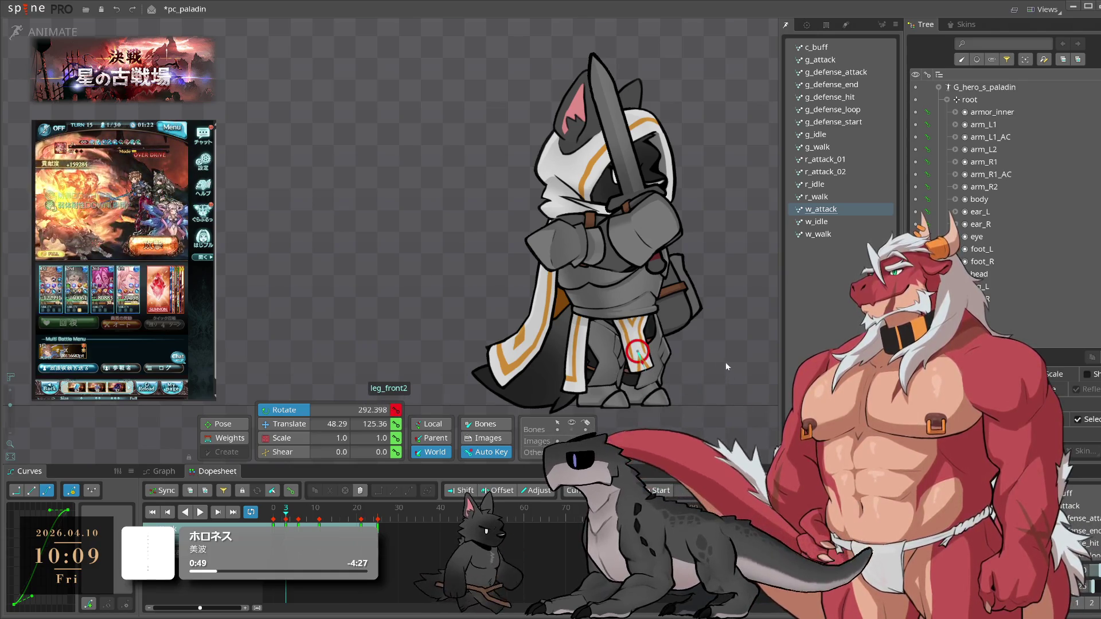
{"action": "left_click_drag", "start_coordinate": [287, 519], "coordinate": [299, 519]}
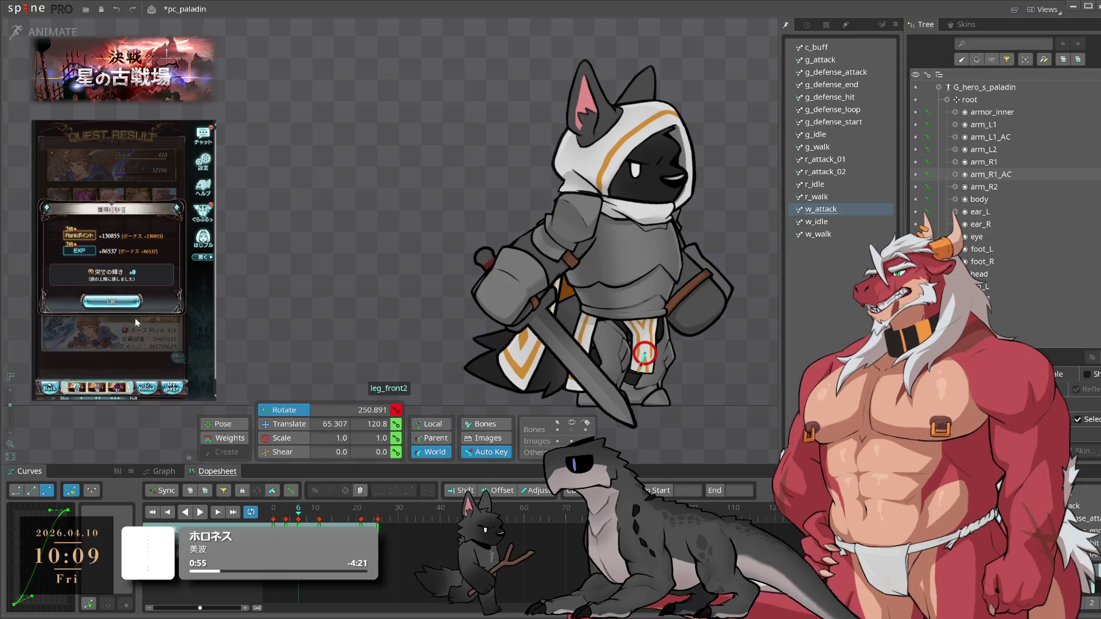
{"action": "left_click", "coordinate": [129, 264]}
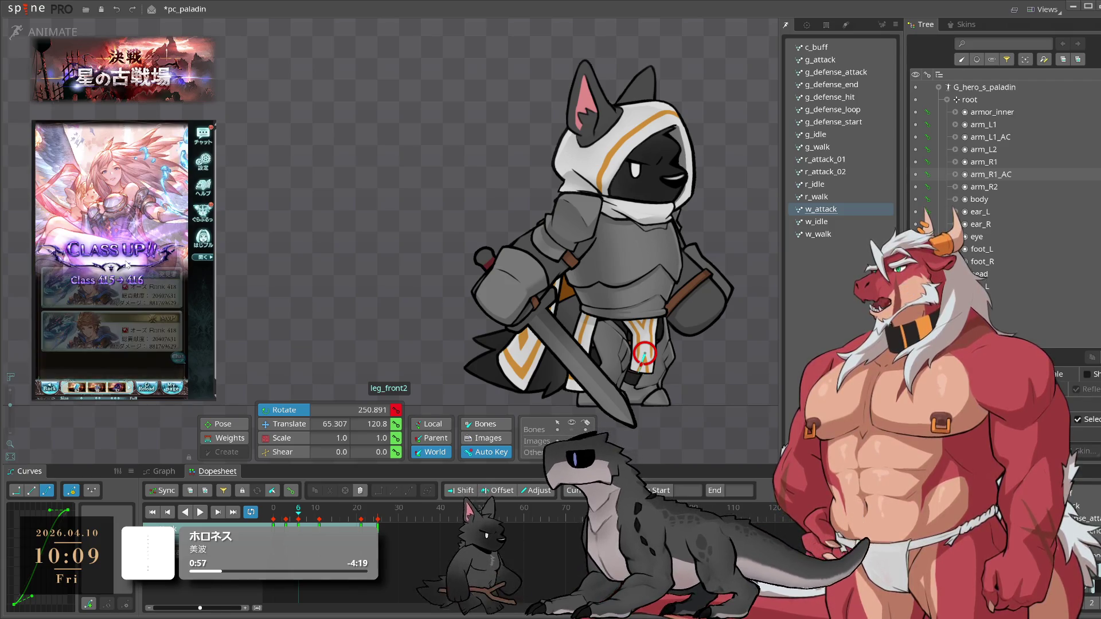
{"action": "left_click", "coordinate": [129, 263]}
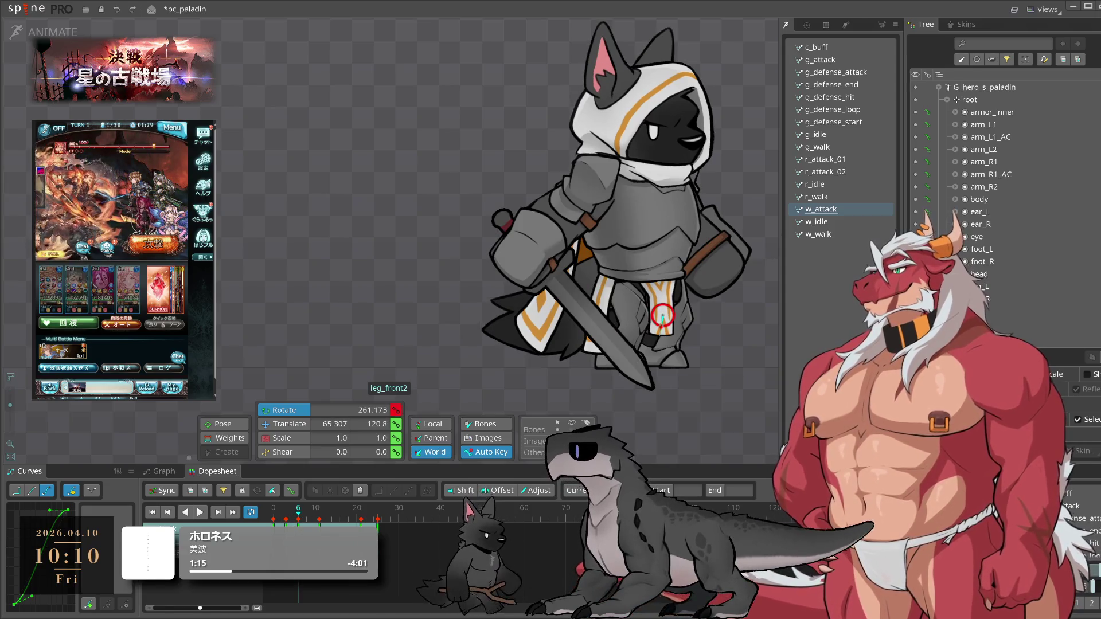
- Check the leg pose at frames 8 and 4, then play the revised w_attack animation
{"action": "left_click", "coordinate": [307, 514]}
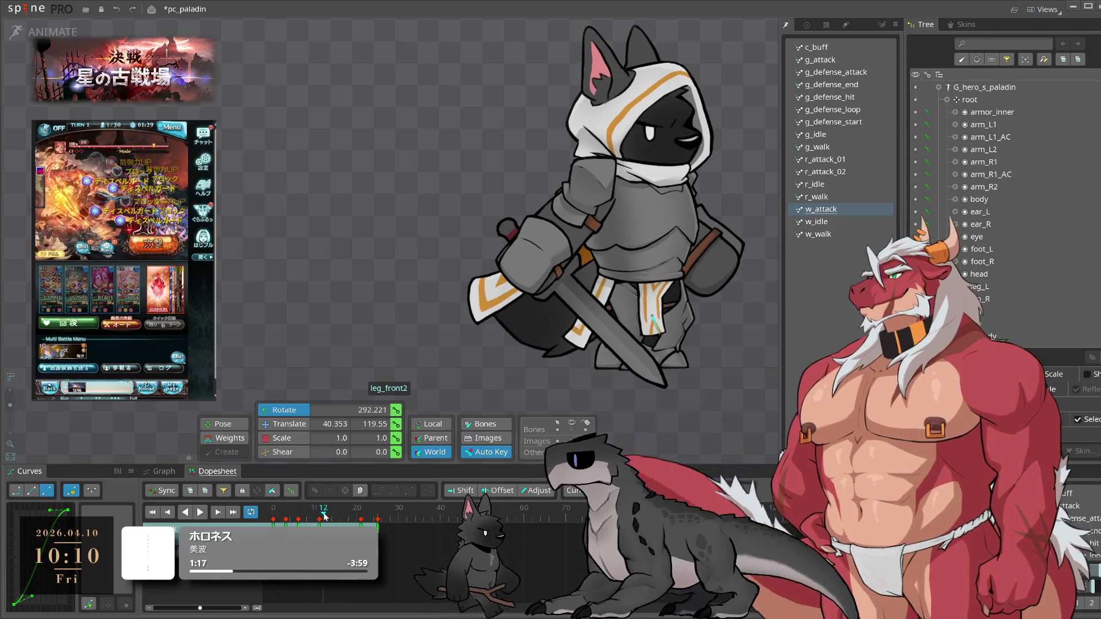
{"action": "left_click_drag", "start_coordinate": [307, 513], "coordinate": [290, 513]}
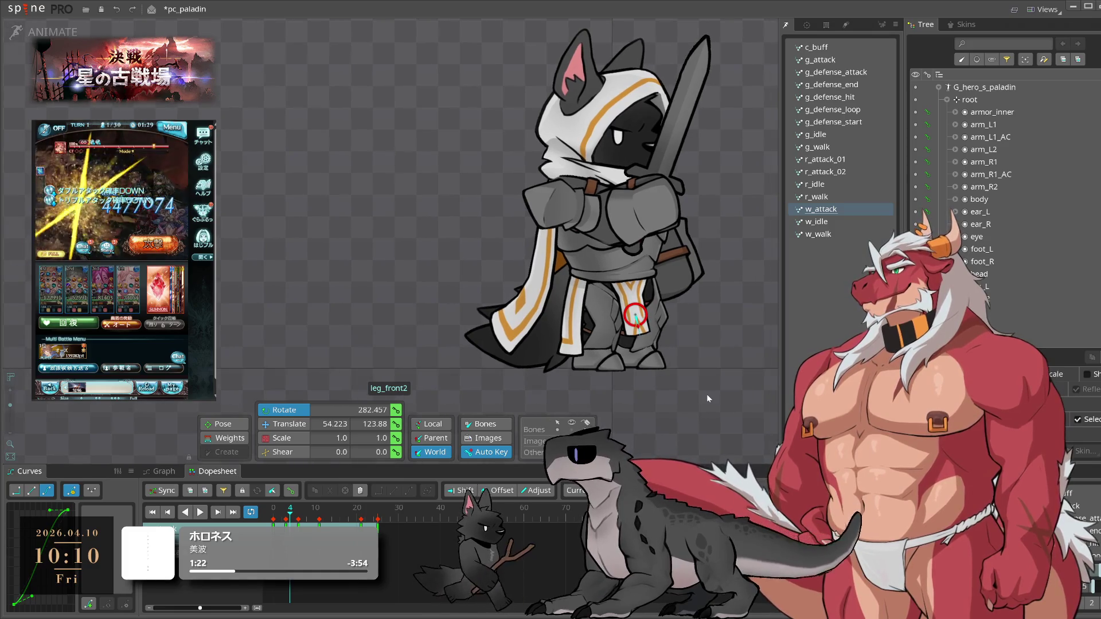
{"action": "key", "text": "space"}
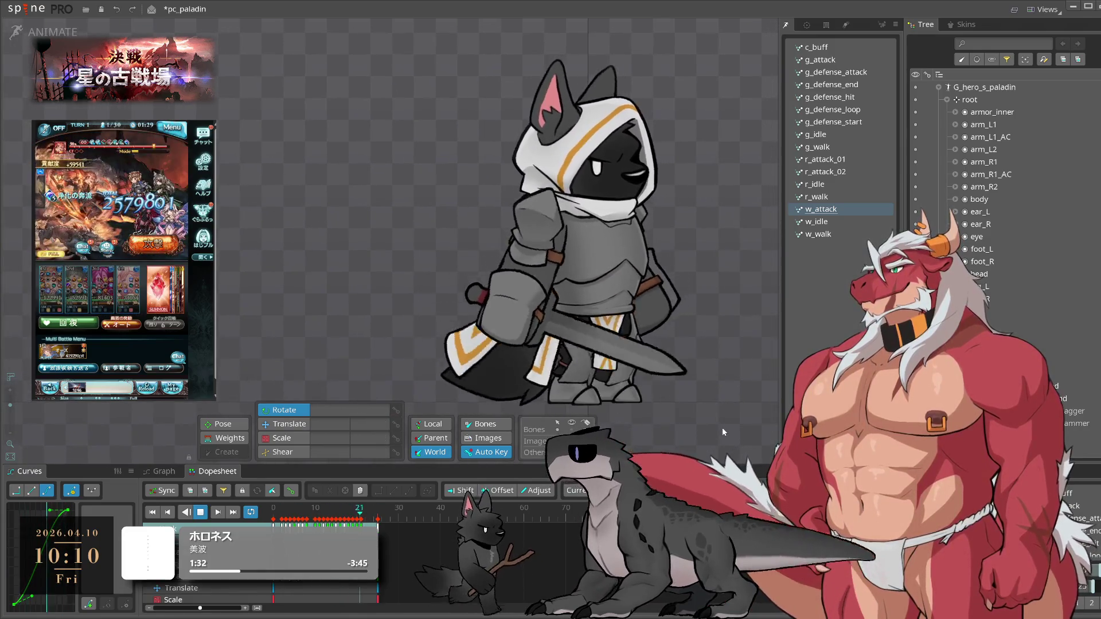
{"action": "left_click", "coordinate": [611, 330]}
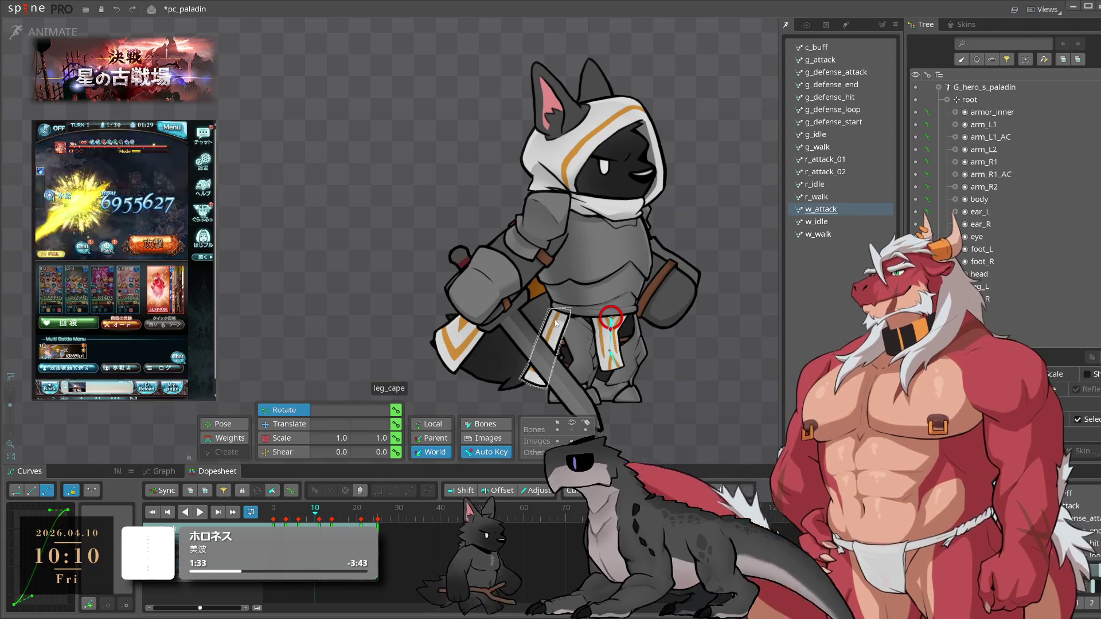
- Copy both leg bones' keys and paste them into r_attack_01
{"action": "left_click", "coordinate": [611, 318], "text": "ctrl"}
{"action": "key", "text": "ctrl+c"}
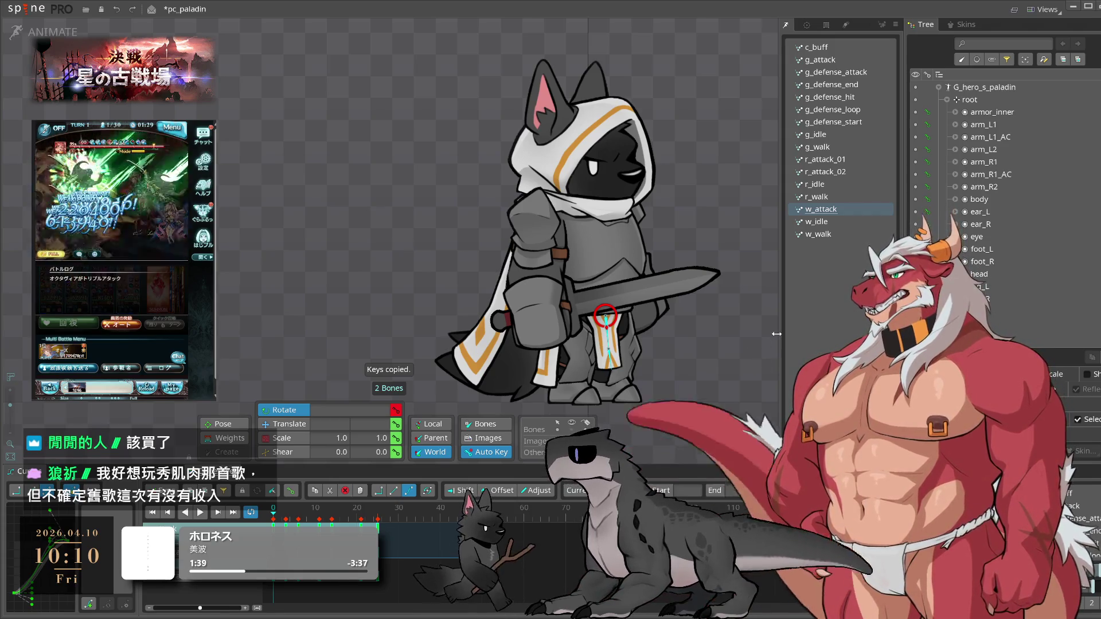
{"action": "left_click", "coordinate": [825, 159]}
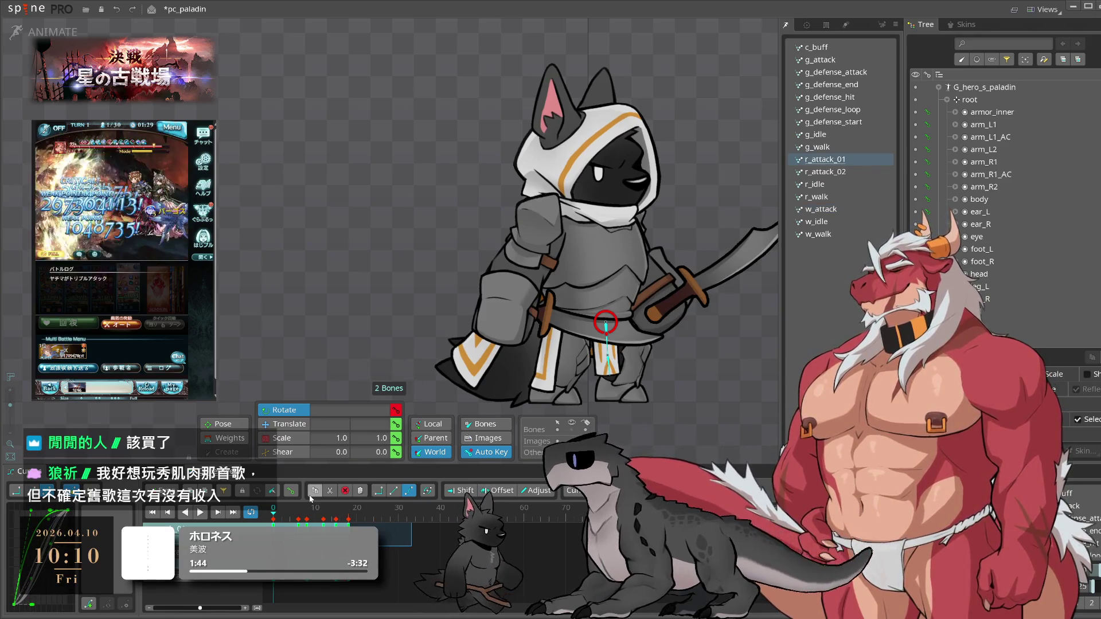
{"action": "key", "text": "ctrl+v"}
- Copy the leg keys through frame 33 into r_attack_02 and preview it
{"action": "mouse_move", "coordinate": [272, 524]}
{"action": "left_mouse_down"}
{"action": "mouse_move", "coordinate": [412, 592]}
{"action": "mouse_move", "coordinate": [414, 564]}
{"action": "mouse_move", "coordinate": [424, 564]}
{"action": "left_mouse_up"}
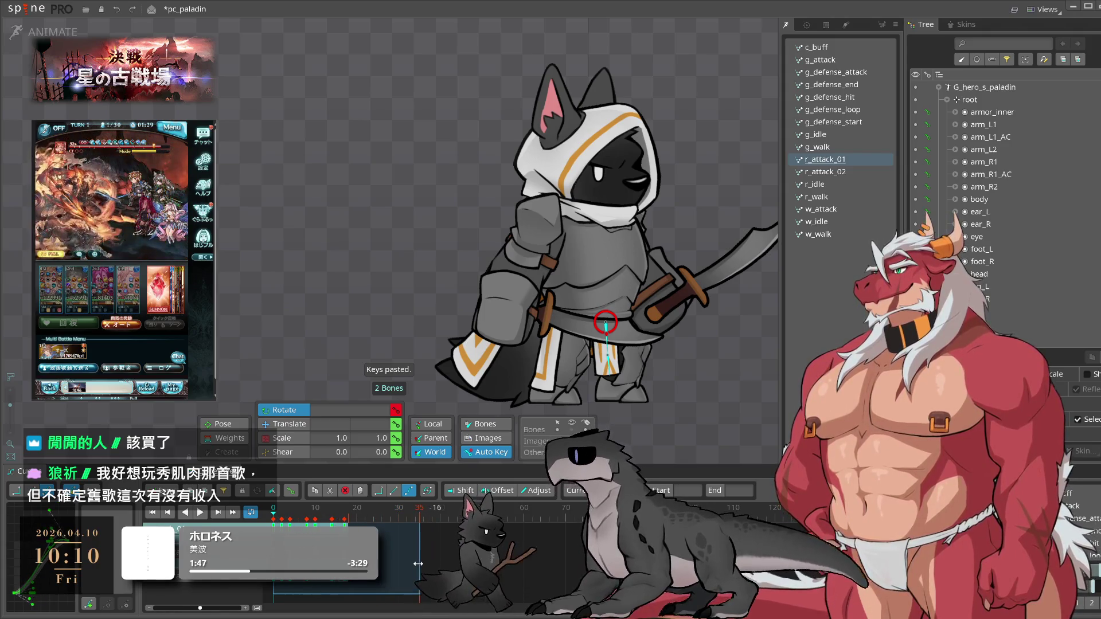
{"action": "key", "text": "ctrl+c"}
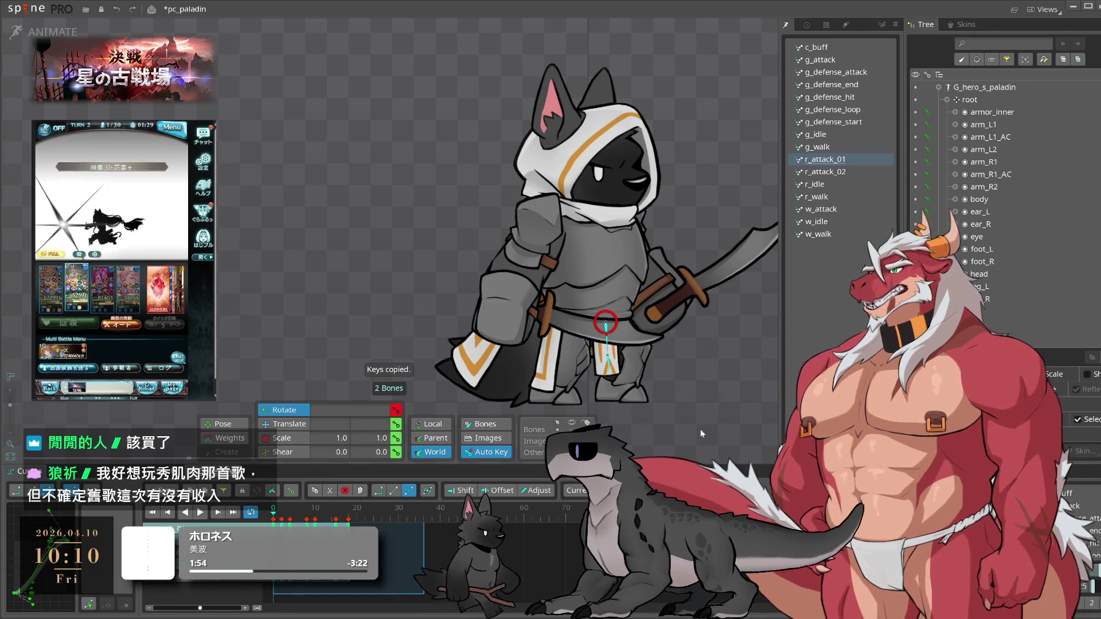
{"action": "key", "text": "ctrl+c"}
{"action": "left_click", "coordinate": [826, 172]}
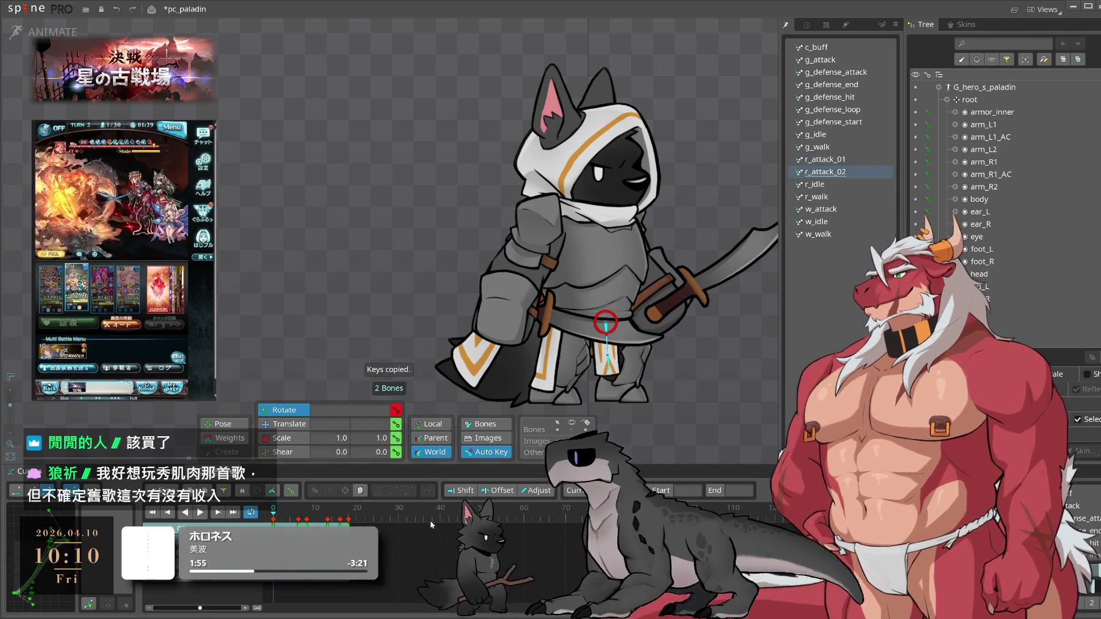
{"action": "key", "text": "ctrl+v"}
{"action": "key", "text": "space"}
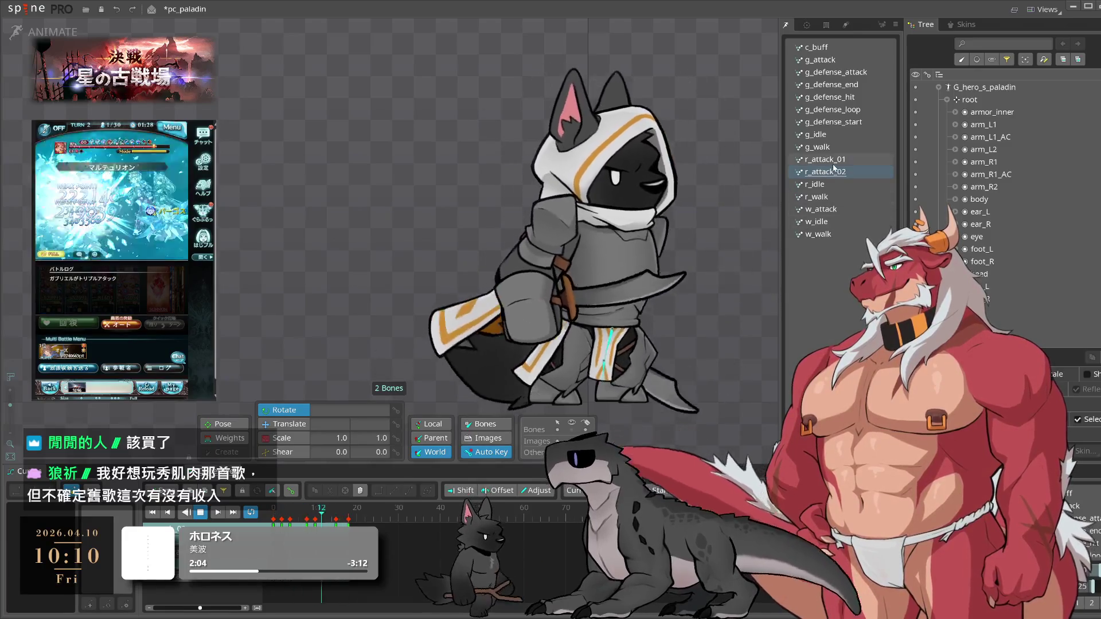
- Copy the w_attack timeline keys, then bring up the g_idle shield-and-hammer animation
{"action": "left_click", "coordinate": [837, 209]}
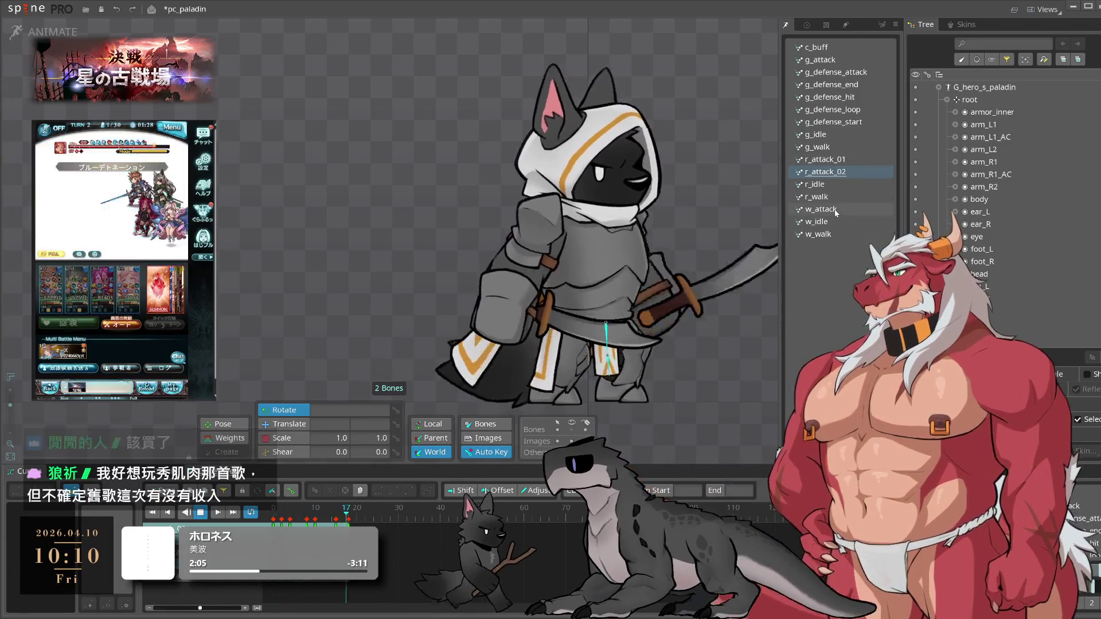
{"action": "left_click_drag", "start_coordinate": [424, 545], "coordinate": [270, 524]}
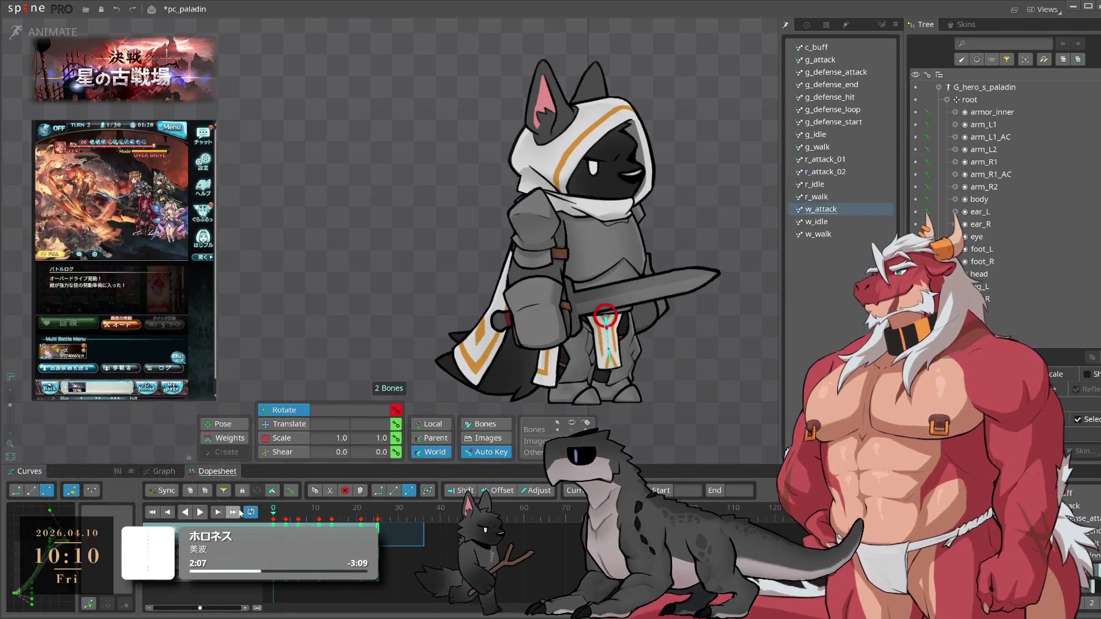
{"action": "key", "text": "ctrl+c"}
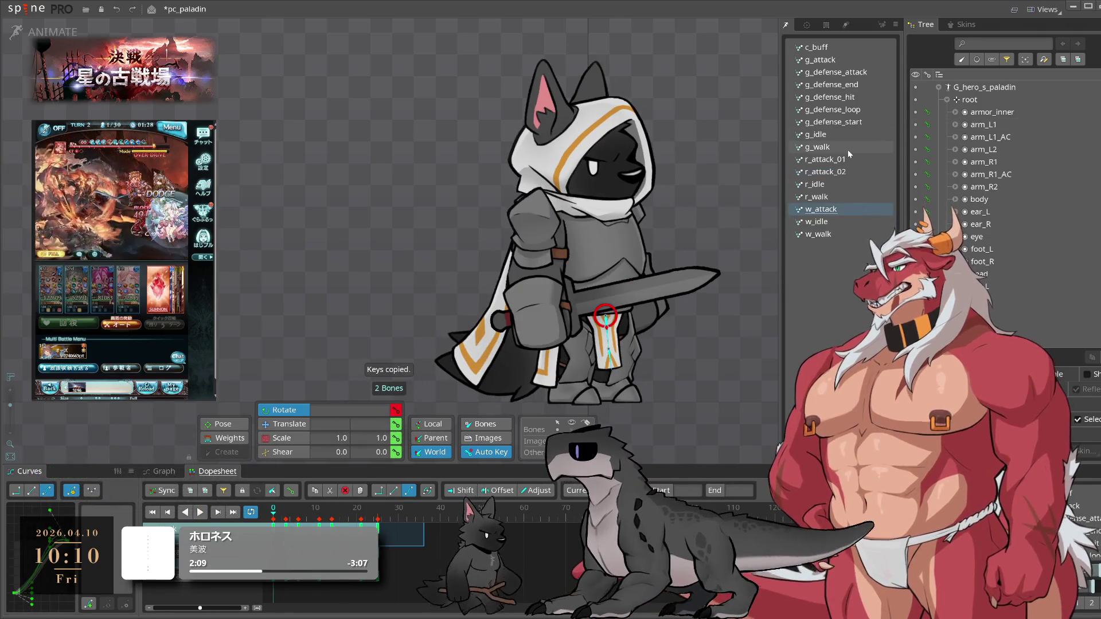
{"action": "left_click", "coordinate": [850, 136]}
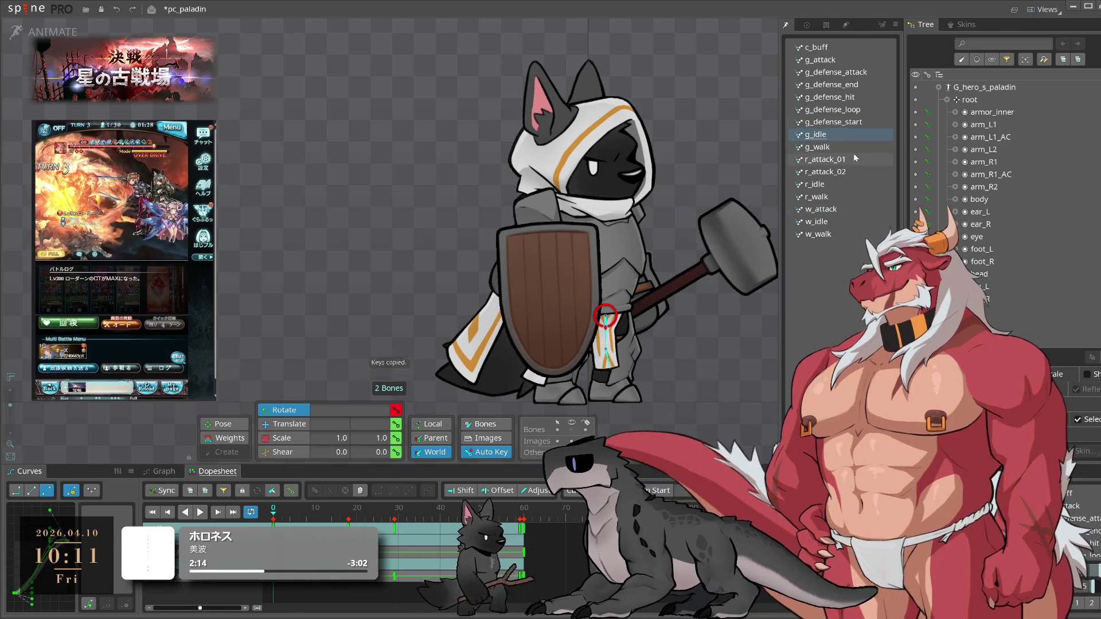
- Paste the copied keys into g_defense_attack and clear the shield bone selection
{"action": "left_click", "coordinate": [864, 72]}
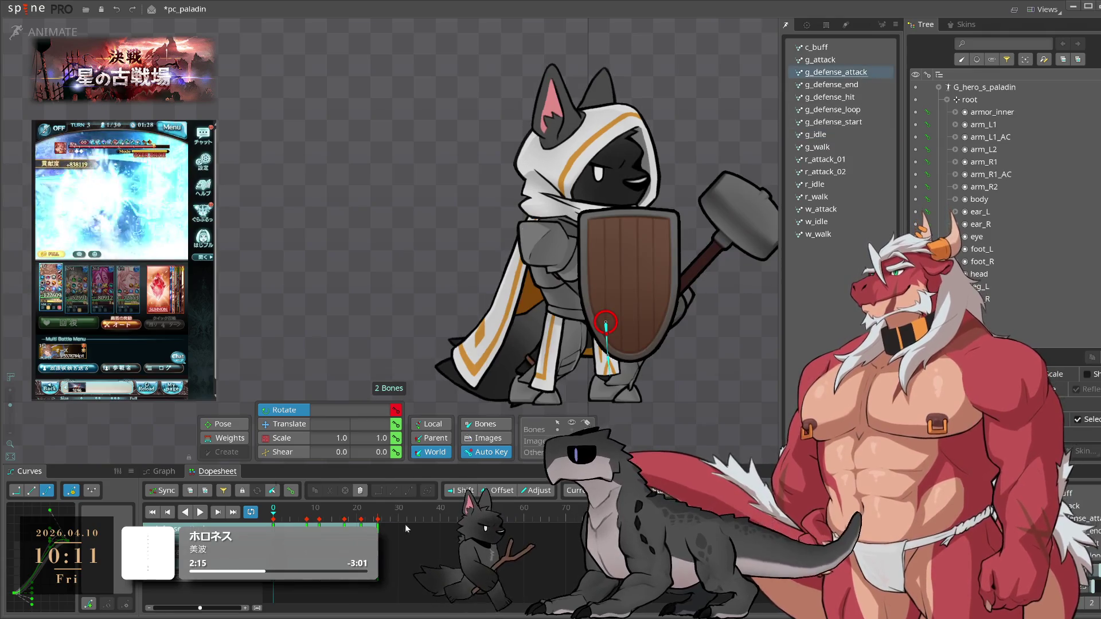
{"action": "key", "text": "ctrl+v"}
{"action": "left_click", "coordinate": [397, 541]}
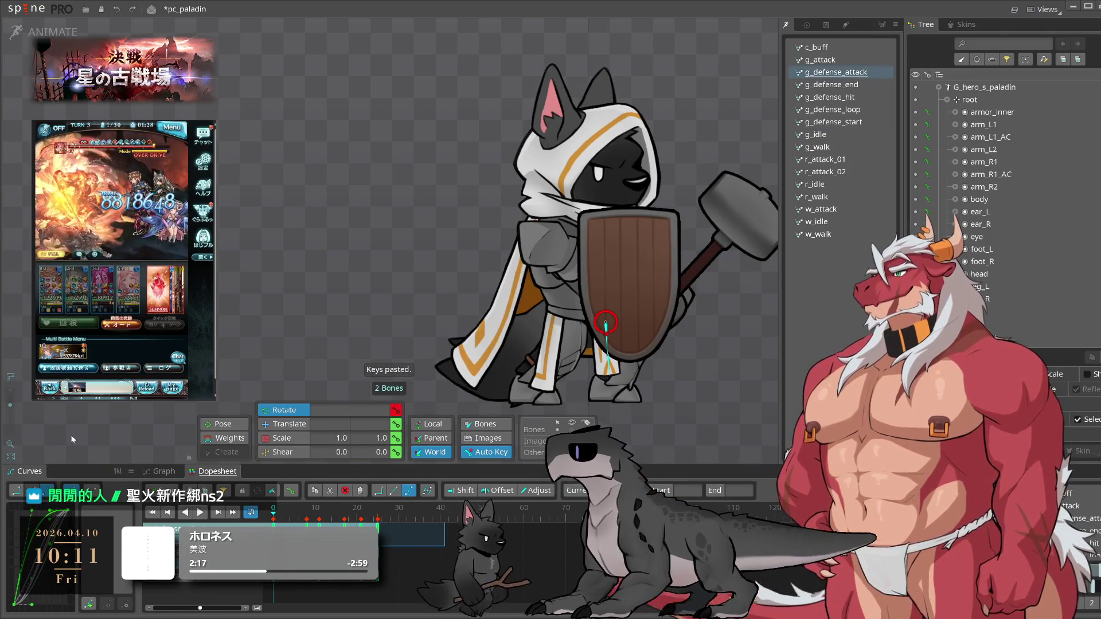
{"action": "key", "text": "ctrl+a"}
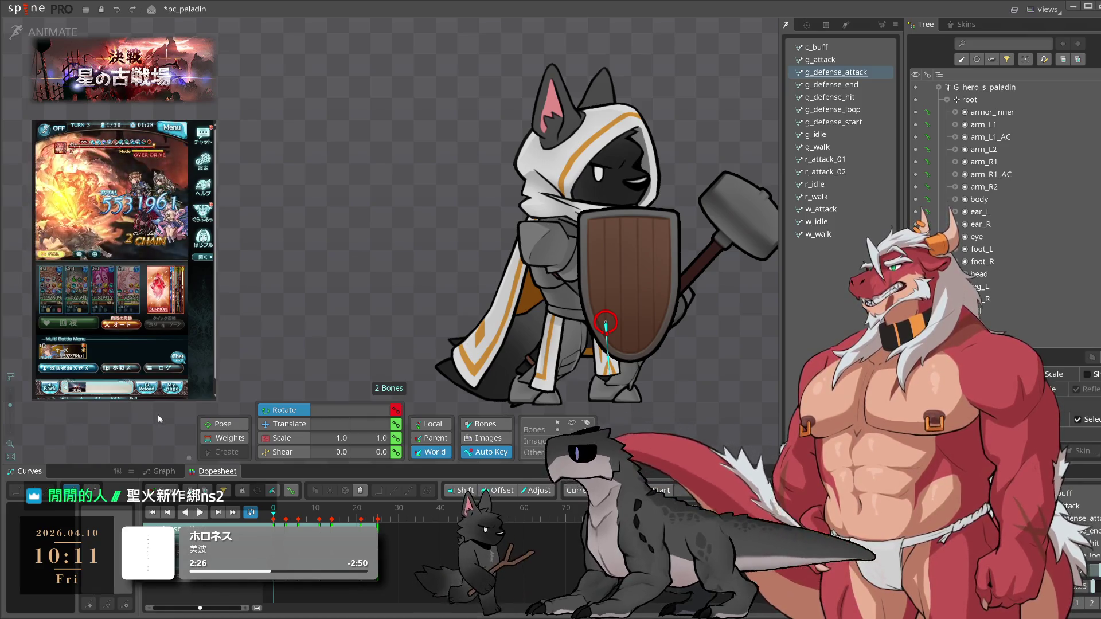
{"action": "left_click", "coordinate": [443, 291]}
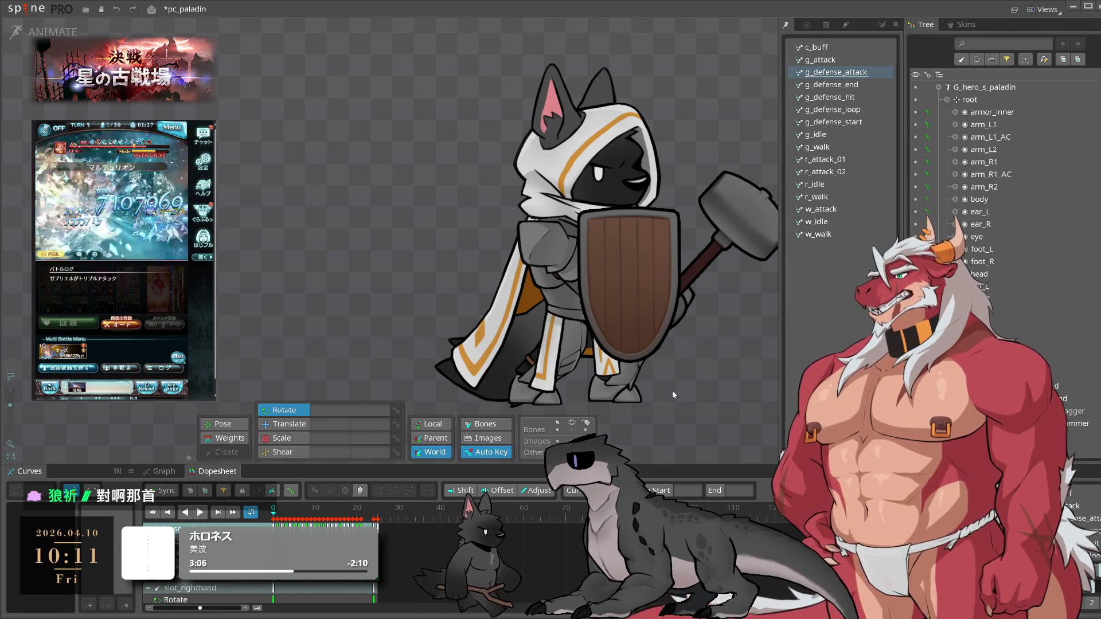
{"action": "key", "text": "space"}
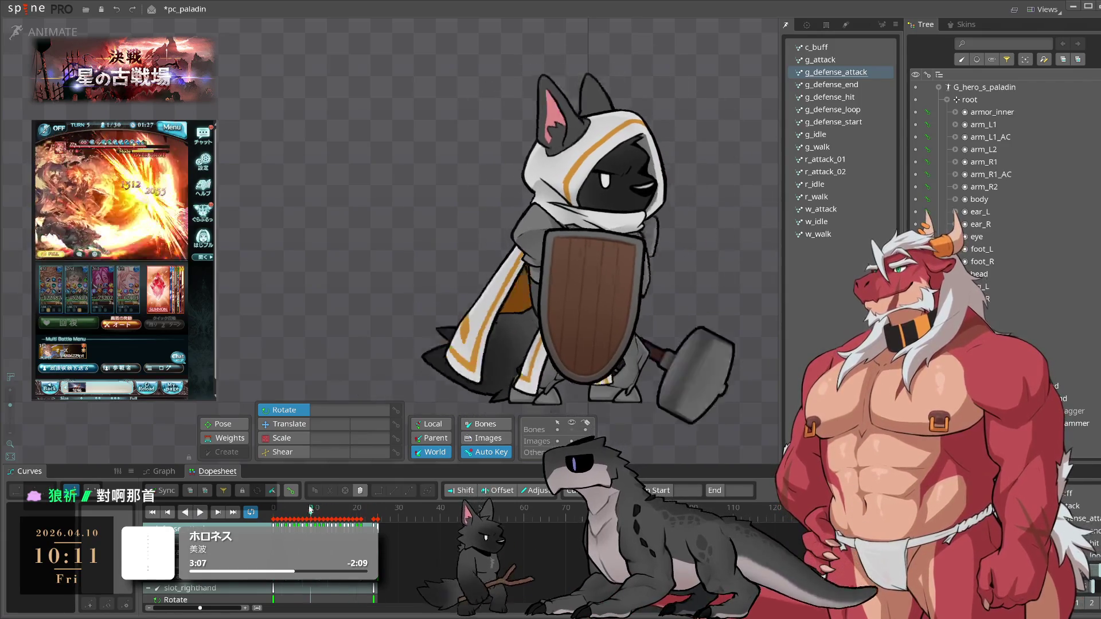
{"action": "key", "text": "space"}
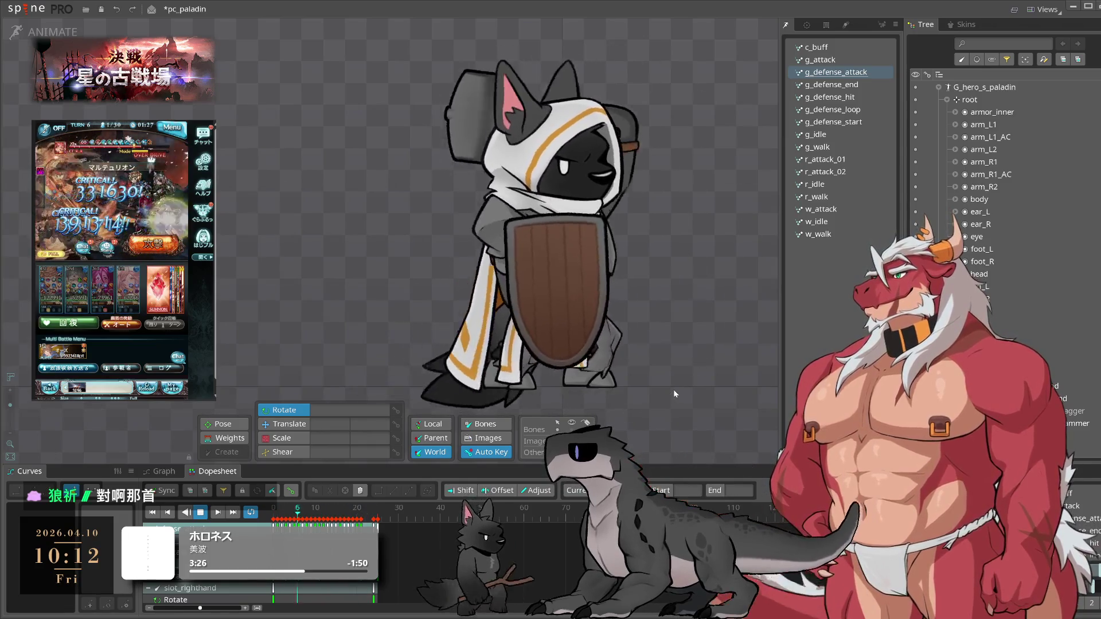
{"action": "key", "text": "space"}
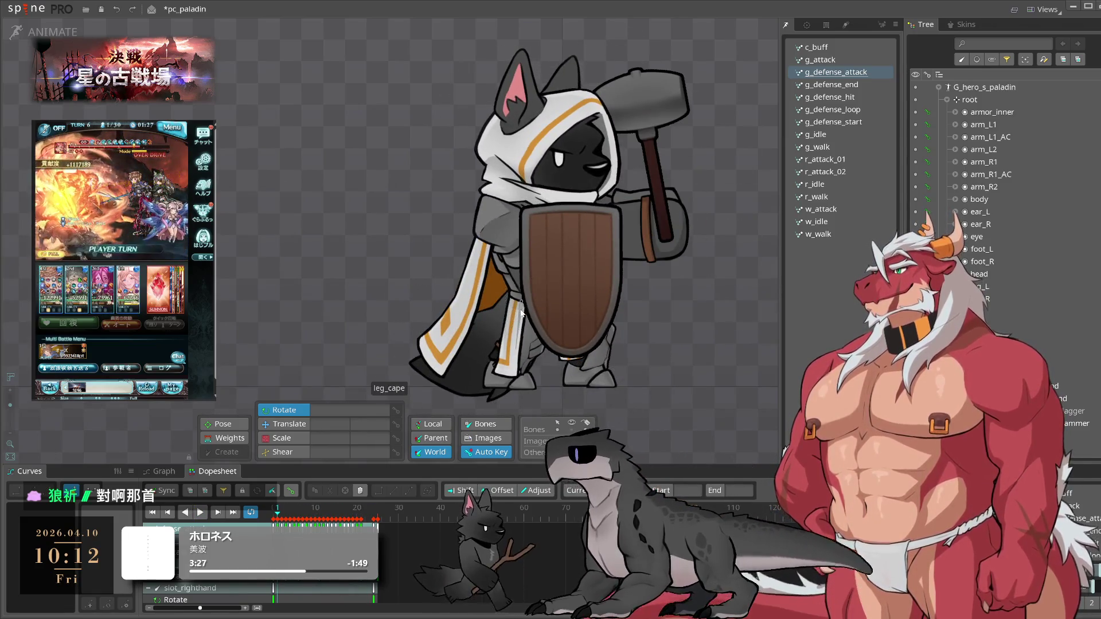
- Play g_defense_loop with both leg bones selected, checking their frame 60 key
{"action": "left_click", "coordinate": [849, 109]}
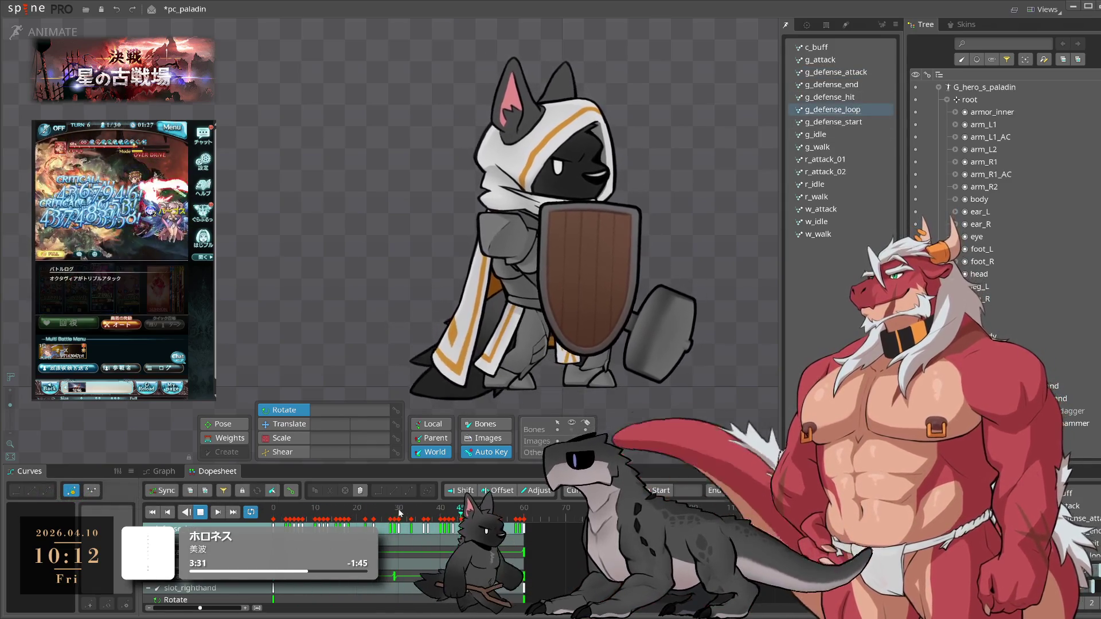
{"action": "key", "text": "space"}
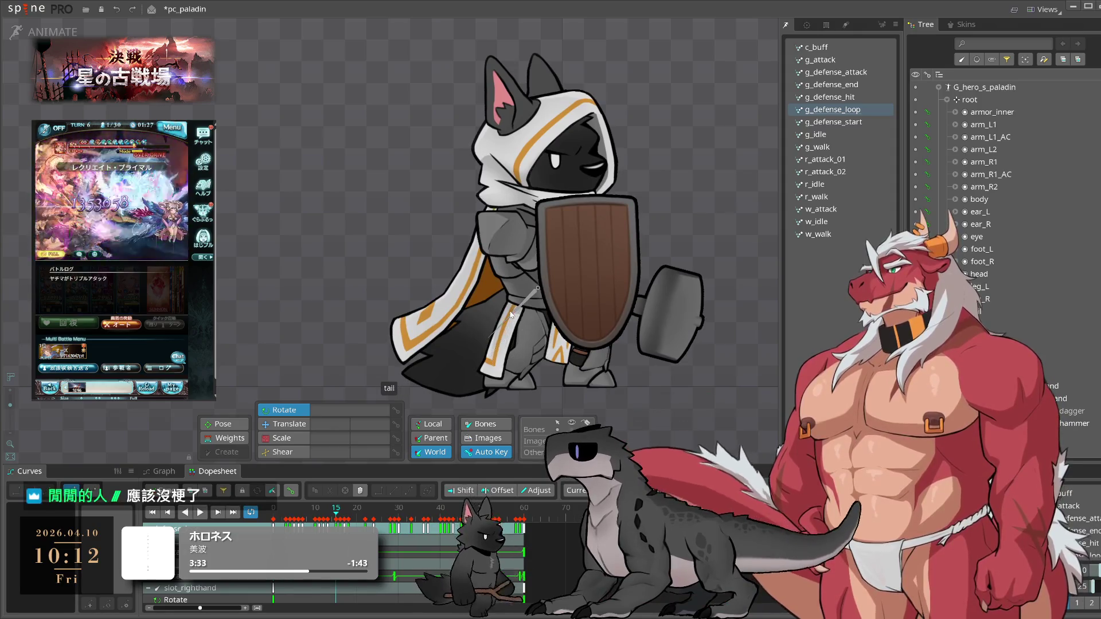
{"action": "left_click_drag", "start_coordinate": [523, 332], "coordinate": [493, 378]}
{"action": "key", "text": "space"}
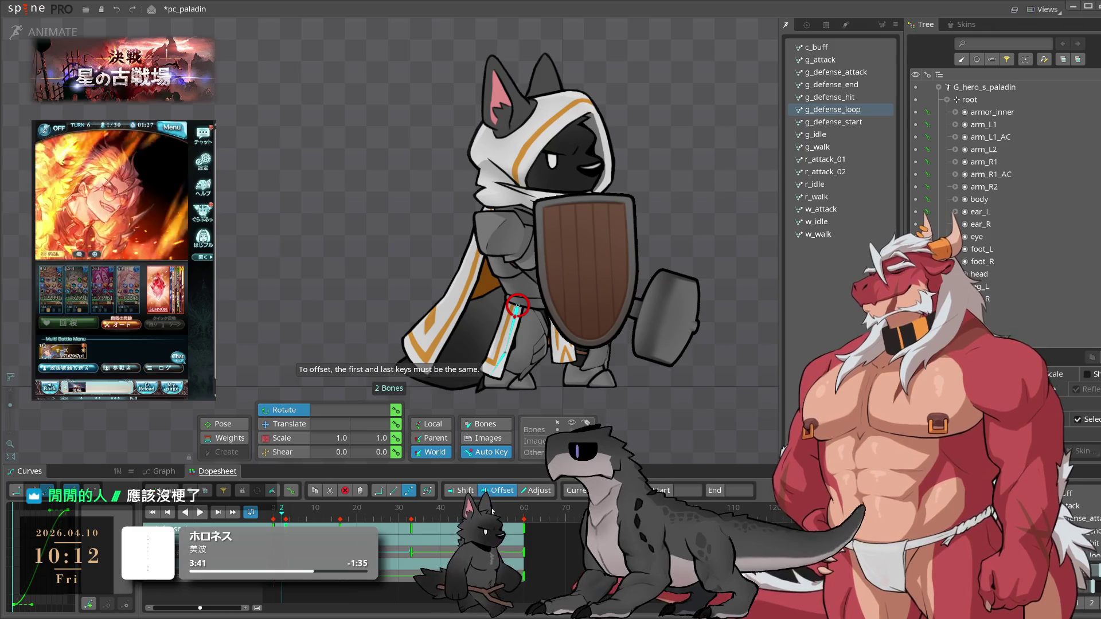
{"action": "left_click", "coordinate": [525, 526]}
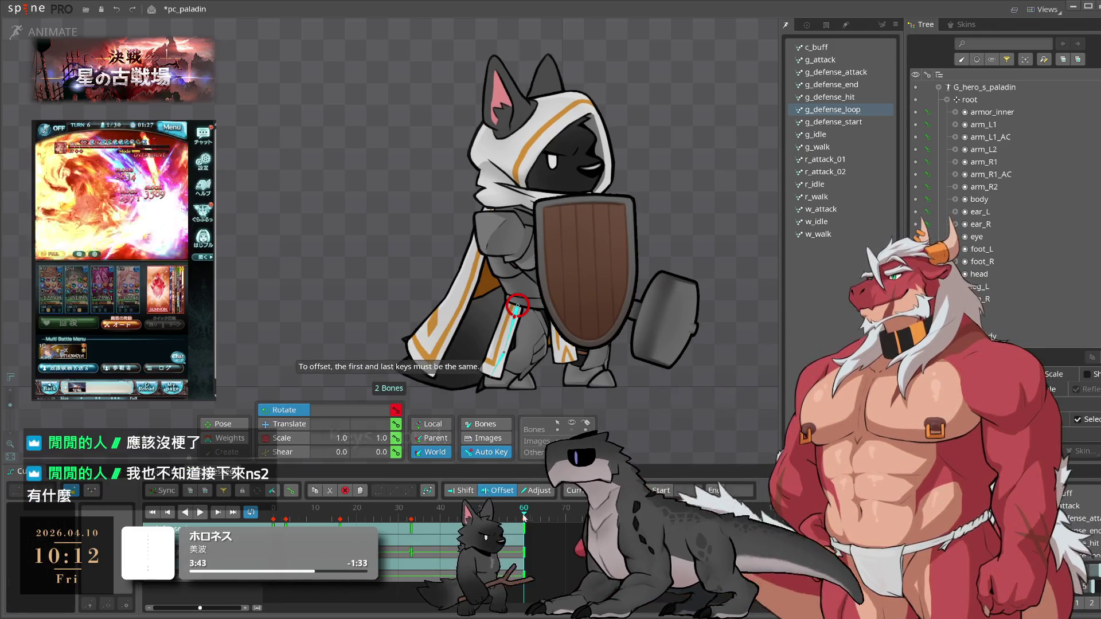
{"action": "key", "text": "space"}
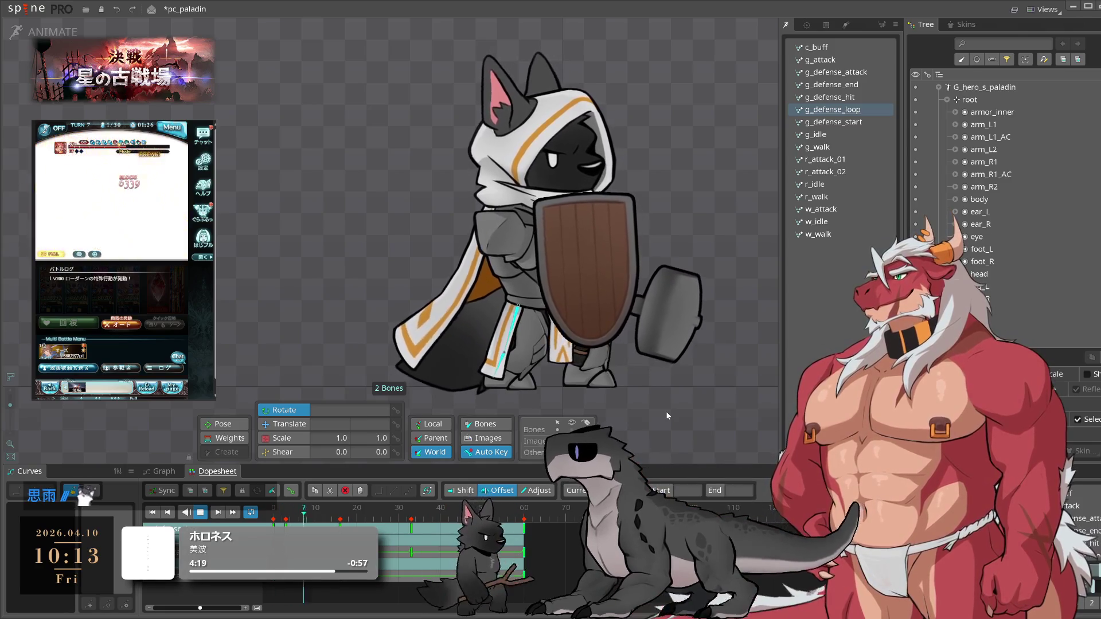
{"action": "left_click", "coordinate": [699, 412]}
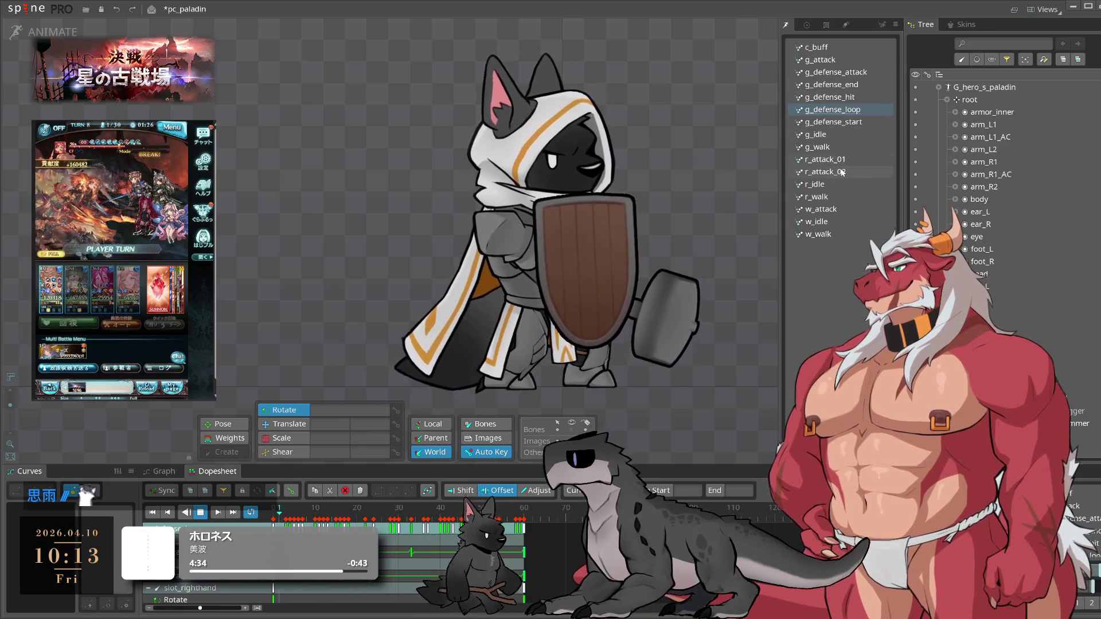
- Preview g_walk, r_attack_01 and r_attack_02, then return to g_defense_start
{"action": "left_click", "coordinate": [833, 147]}
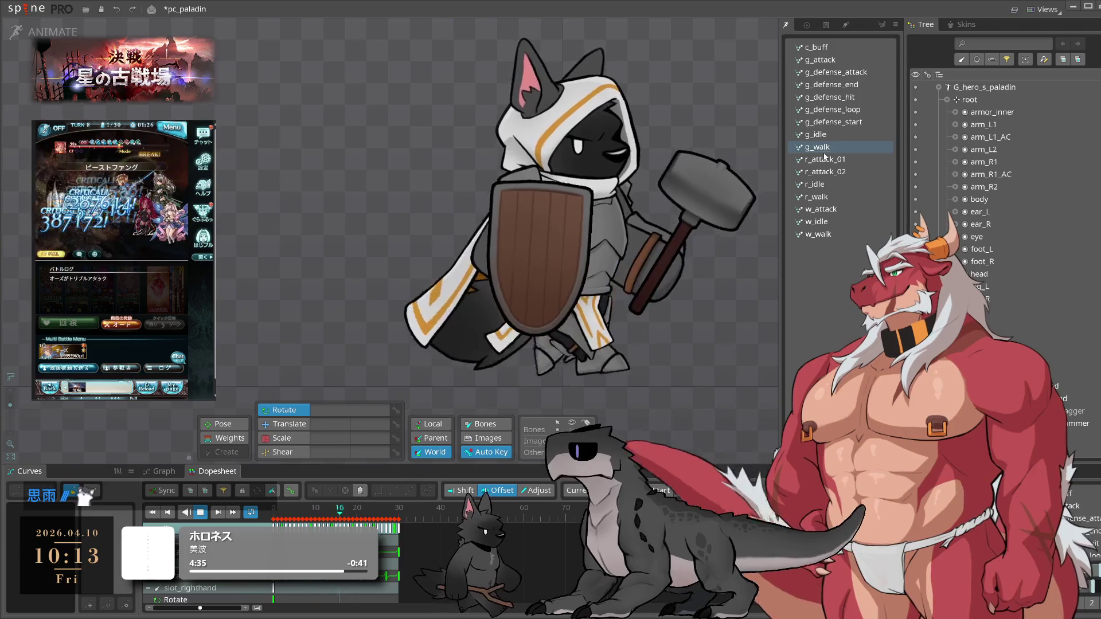
{"action": "left_click", "coordinate": [835, 122]}
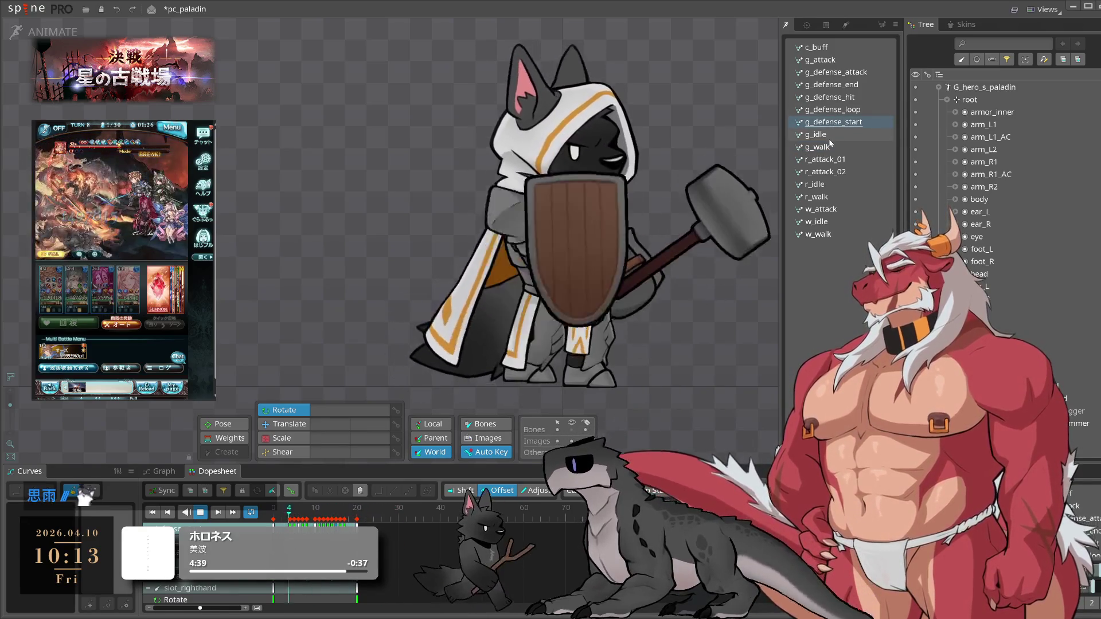
{"action": "left_click", "coordinate": [834, 147]}
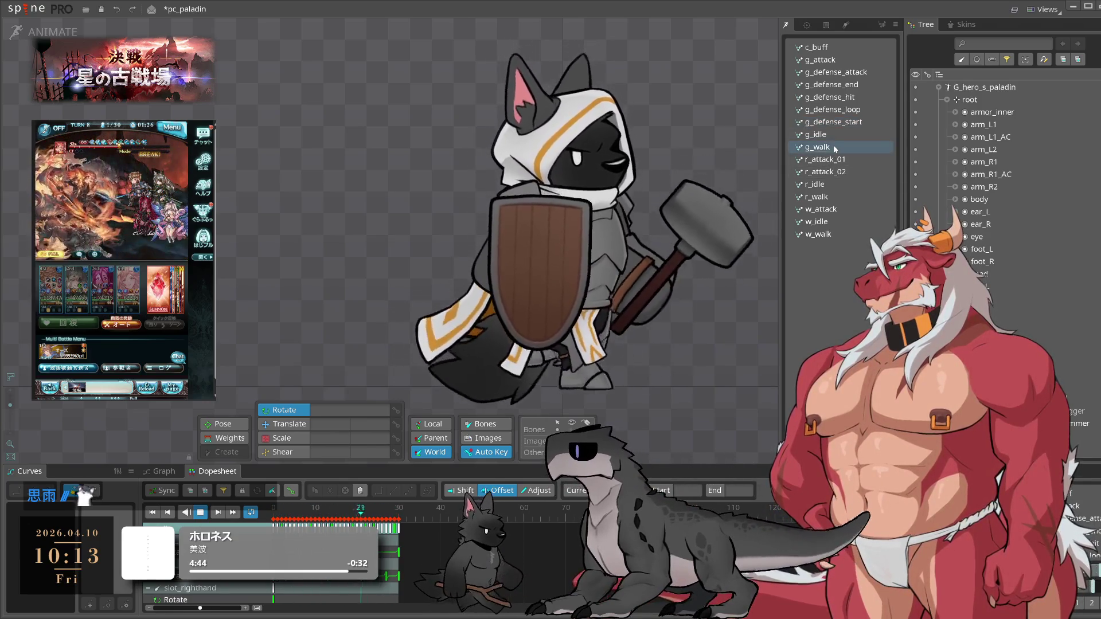
{"action": "left_click", "coordinate": [831, 160]}
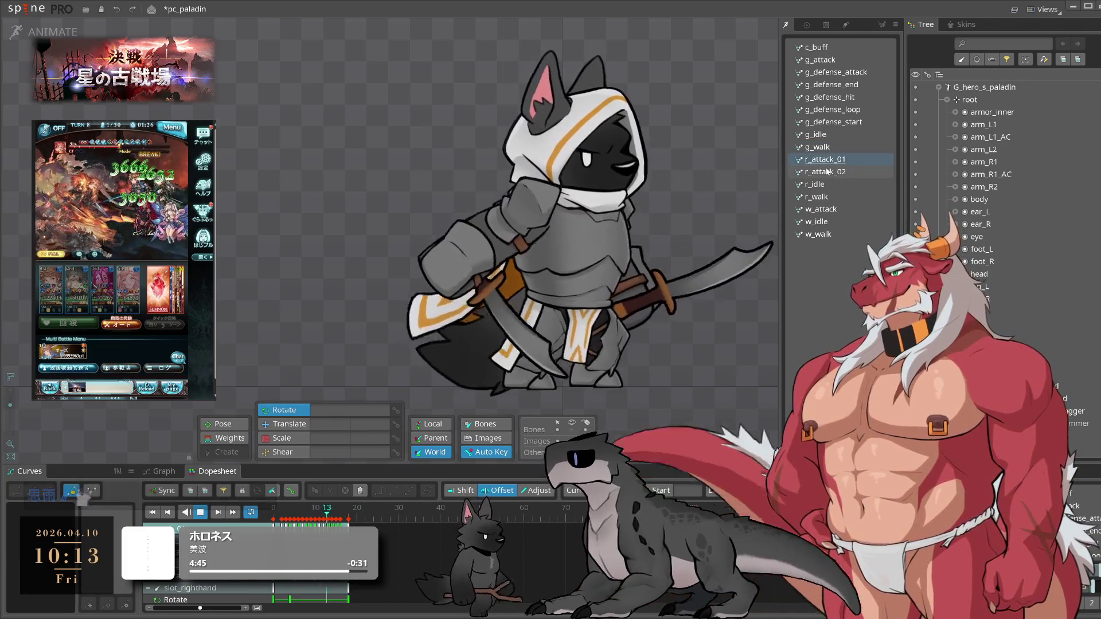
{"action": "left_click", "coordinate": [827, 172]}
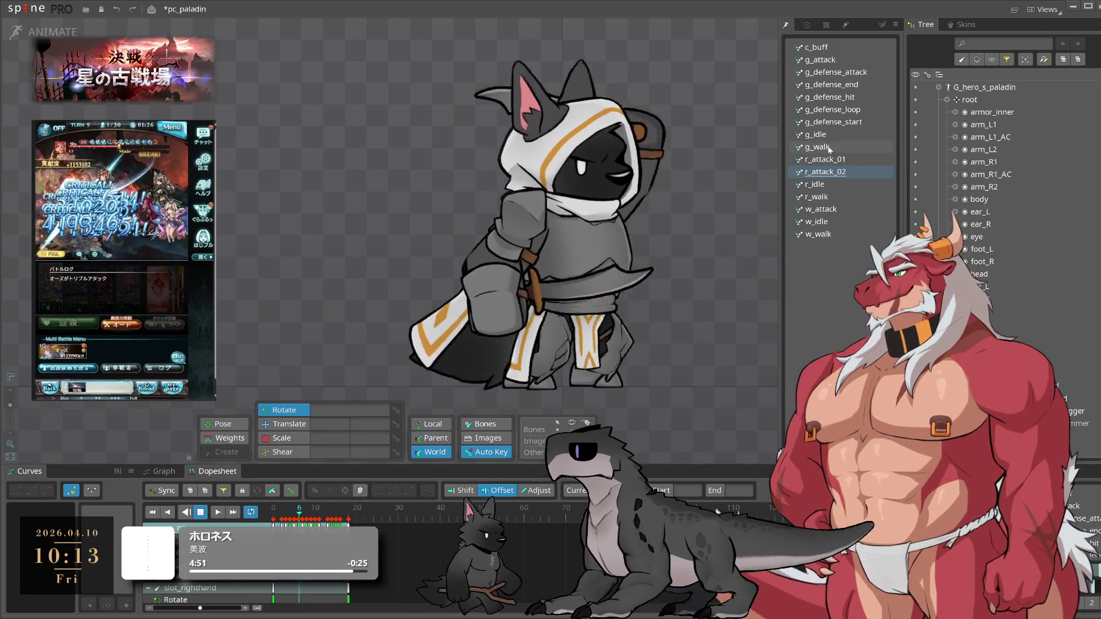
{"action": "left_click", "coordinate": [836, 123]}
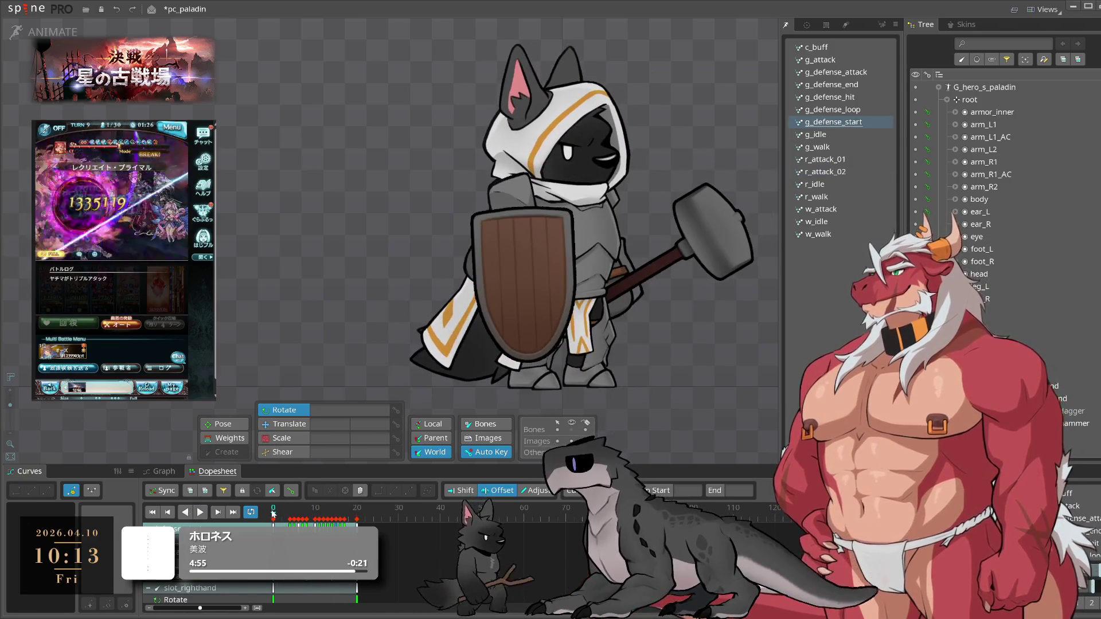
- Rework the paladin's pose at frame 10 and preview g_defense_start
{"action": "left_click", "coordinate": [288, 518]}
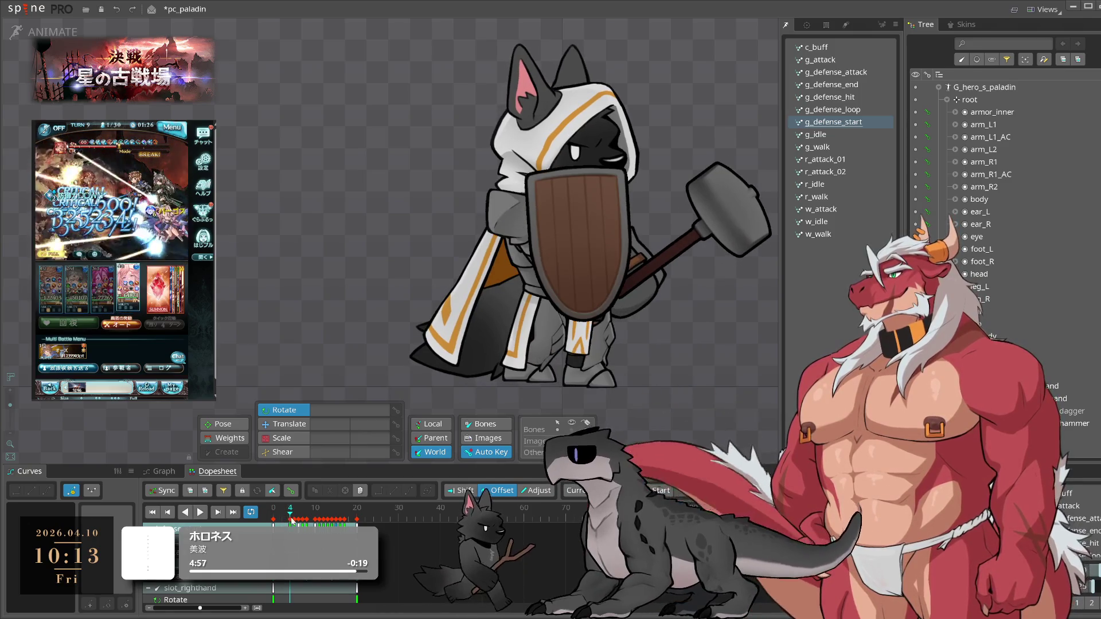
{"action": "left_click_drag", "start_coordinate": [292, 521], "coordinate": [315, 521]}
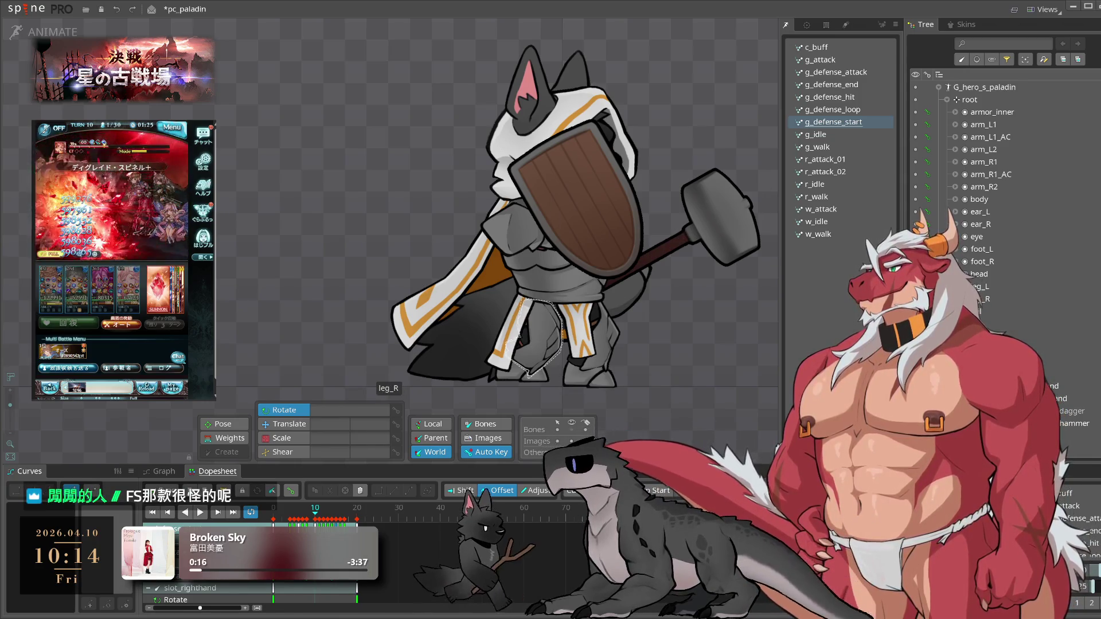
{"action": "key", "text": "ctrl+z"}
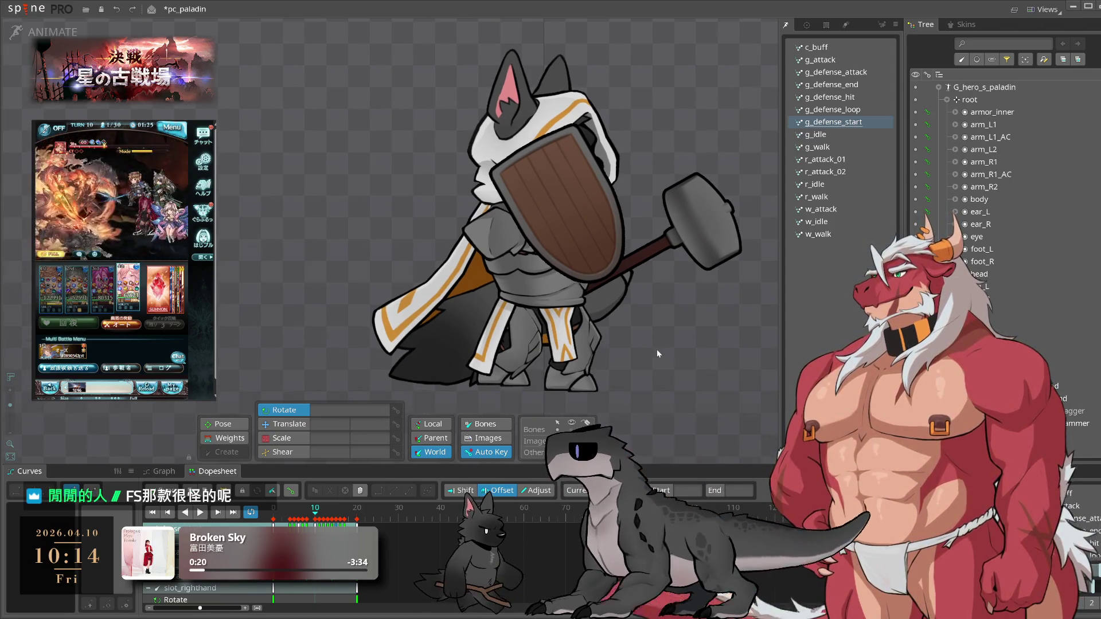
{"action": "key", "text": "space"}
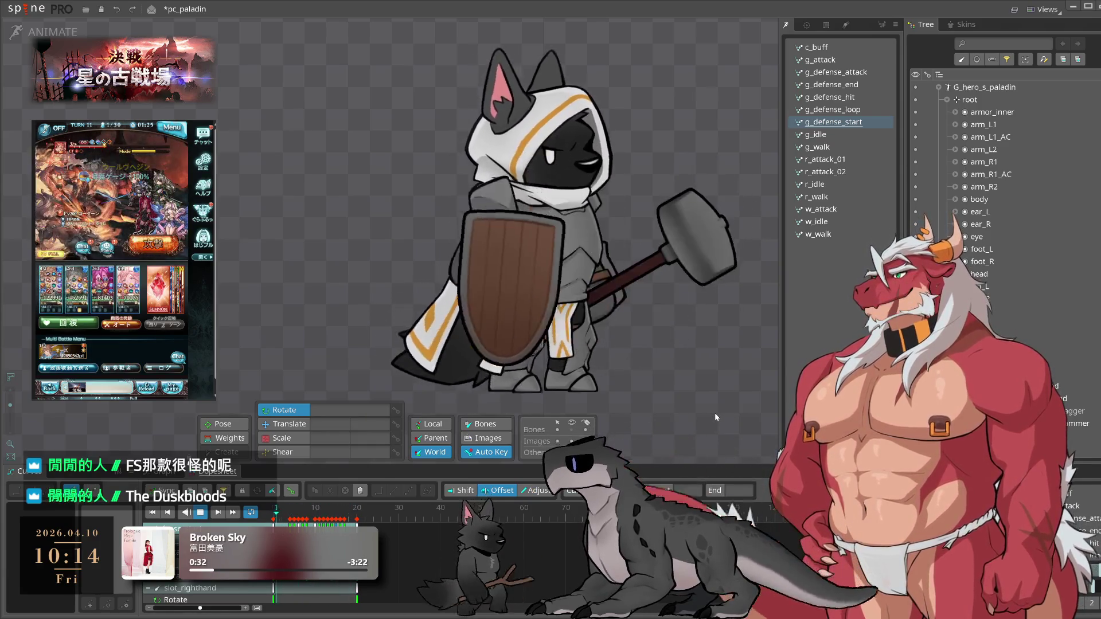
{"action": "key", "text": "space"}
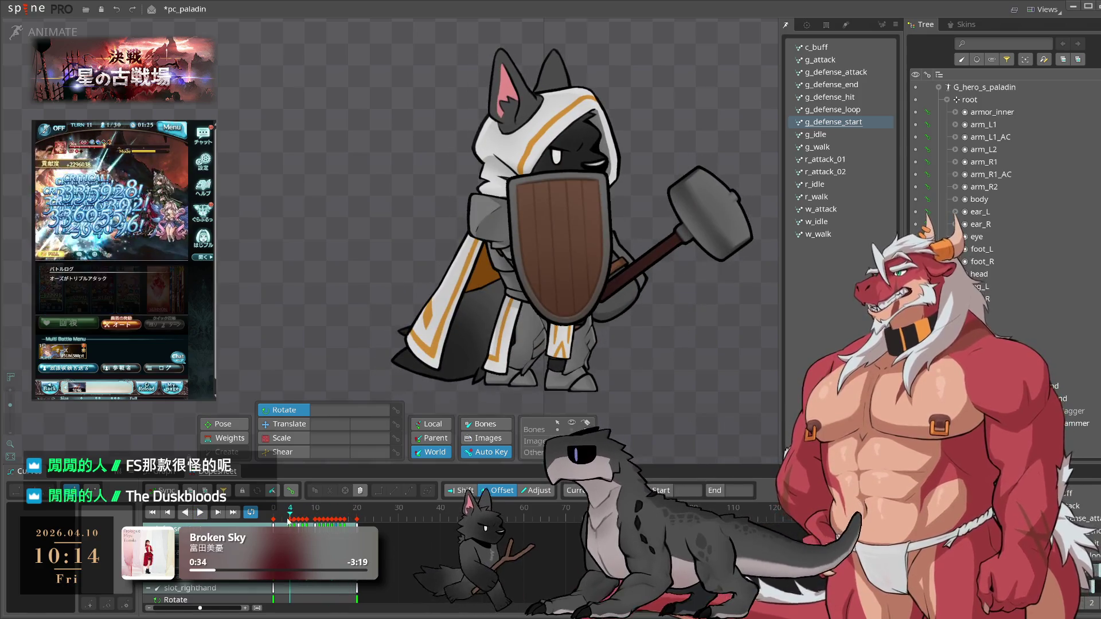
- Copy the tail's frame-15 rotation key to a later frame for 217.3 rotation, then play
{"action": "left_click", "coordinate": [299, 522]}
{"action": "left_click_drag", "start_coordinate": [300, 522], "coordinate": [319, 522]}
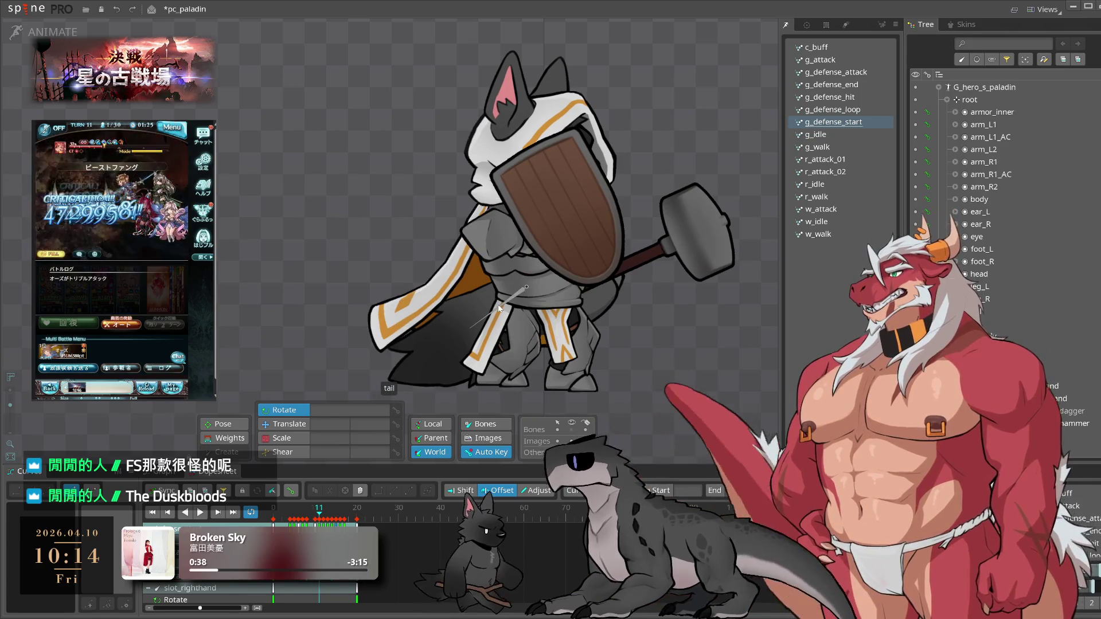
{"action": "left_click", "coordinate": [497, 307]}
{"action": "left_click", "coordinate": [281, 519]}
{"action": "left_click", "coordinate": [303, 519]}
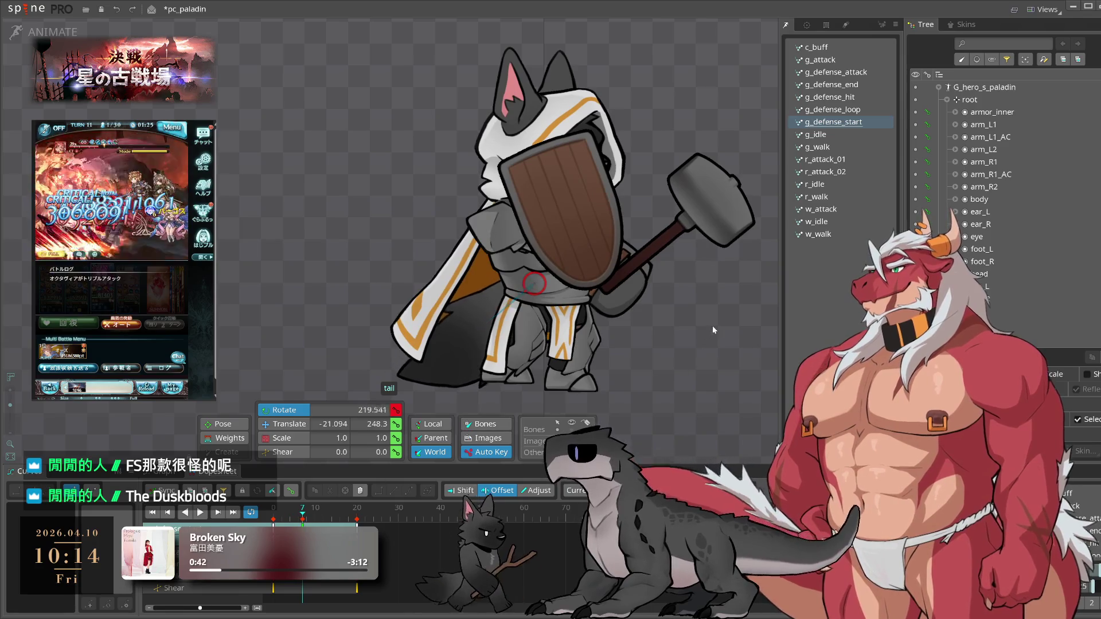
{"action": "left_click", "coordinate": [281, 518]}
{"action": "left_click_drag", "start_coordinate": [281, 516], "coordinate": [337, 518]}
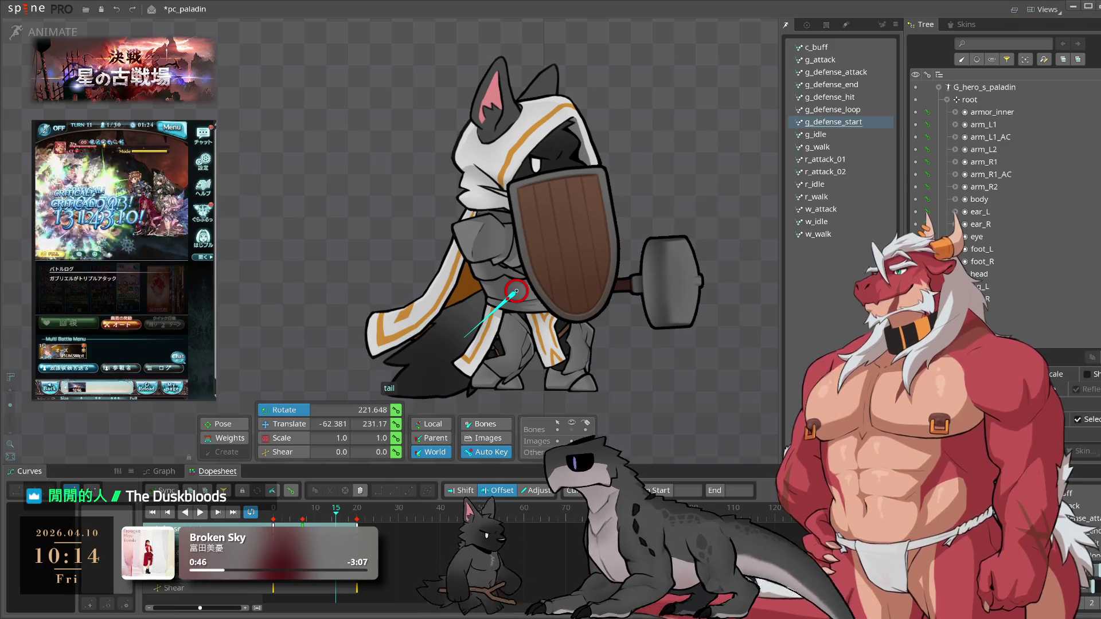
{"action": "key", "text": "ctrl+c"}
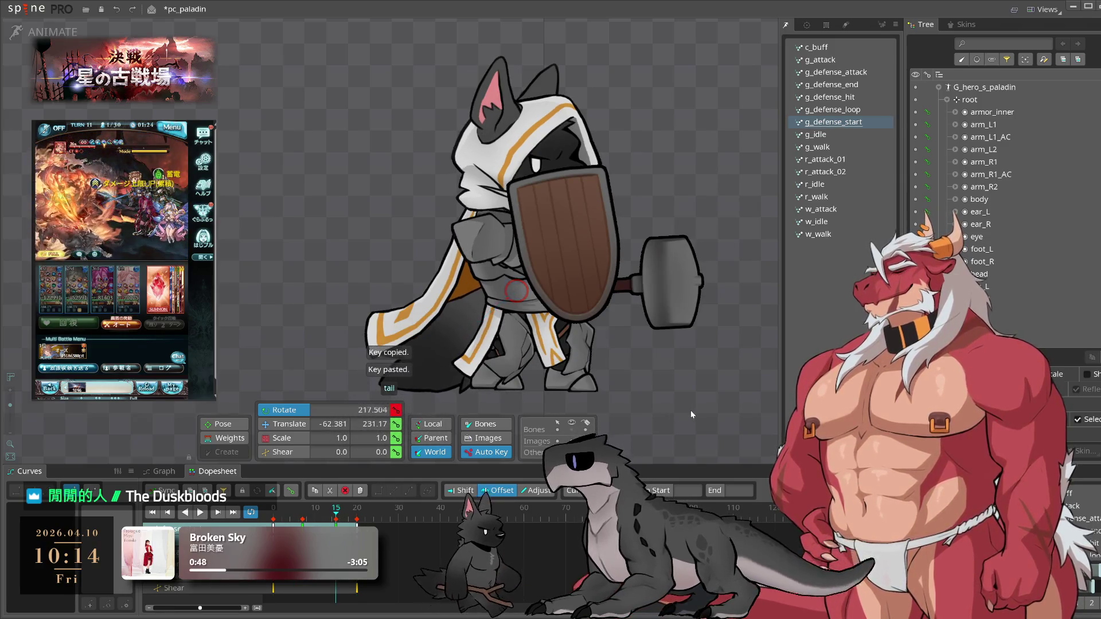
{"action": "left_click", "coordinate": [419, 539]}
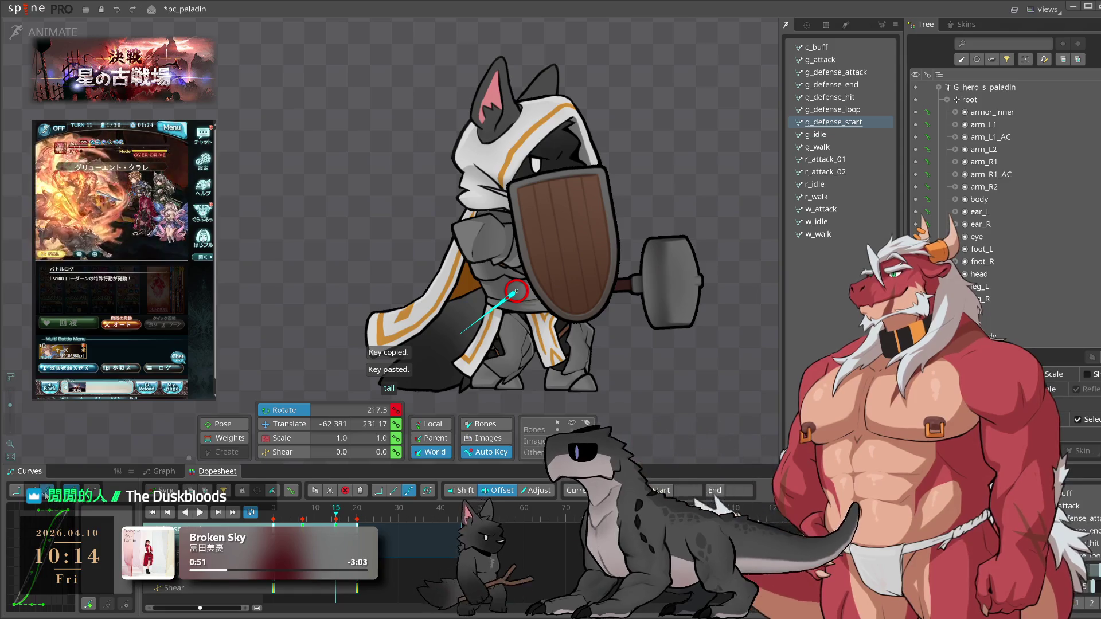
{"action": "key", "text": "space"}
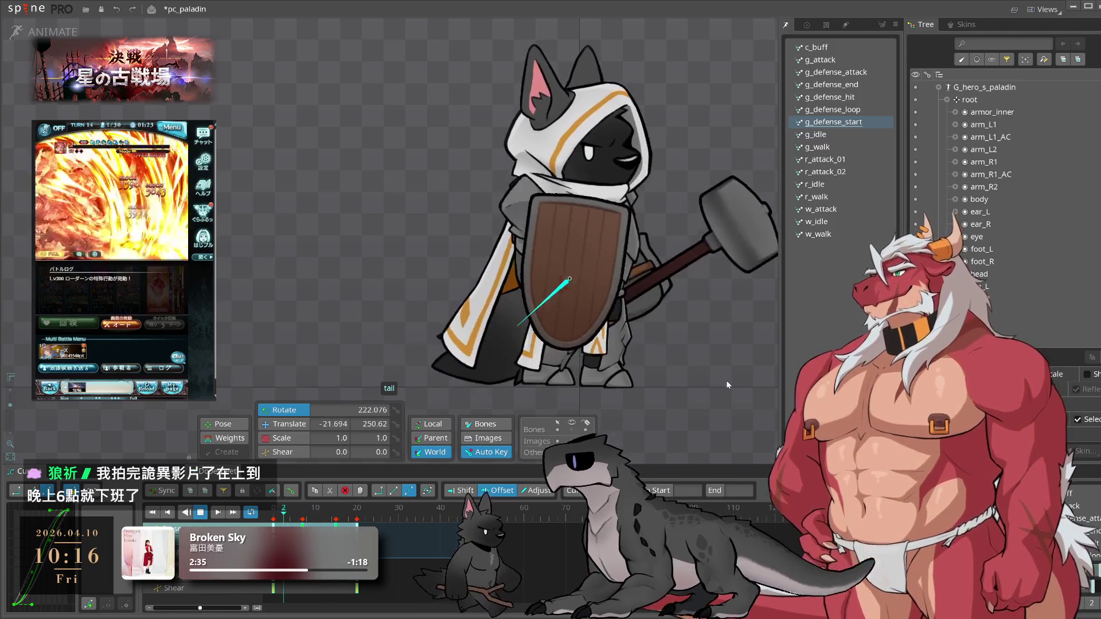
- Deselect the tail bone, then move Granblue Fantasy from quest results into a new battle
{"action": "left_click", "coordinate": [726, 382]}
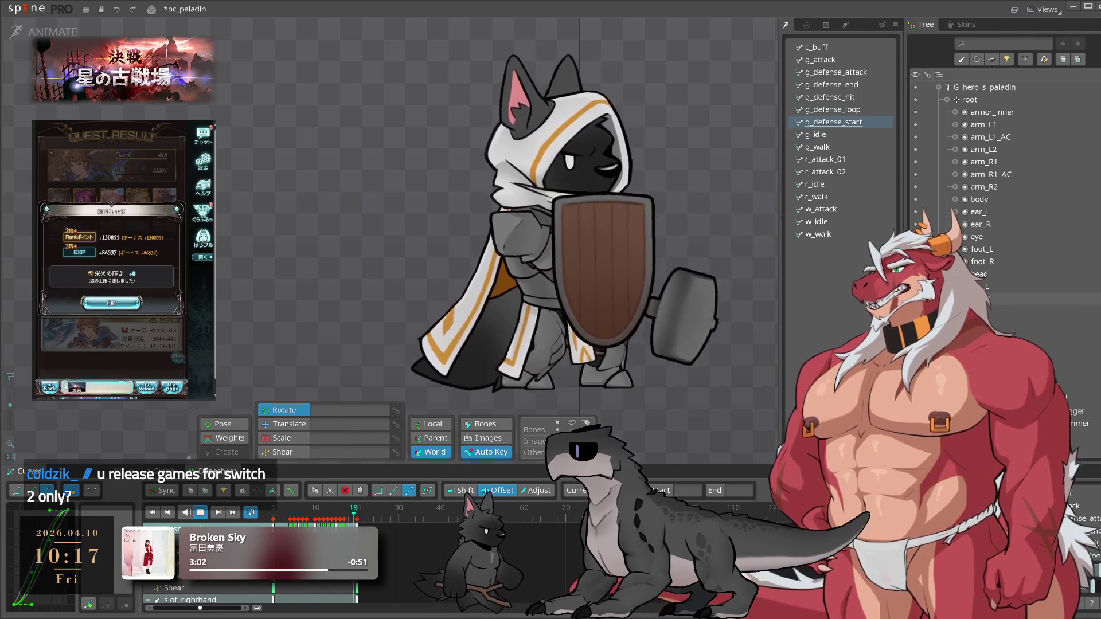
{"action": "left_click", "coordinate": [111, 303]}
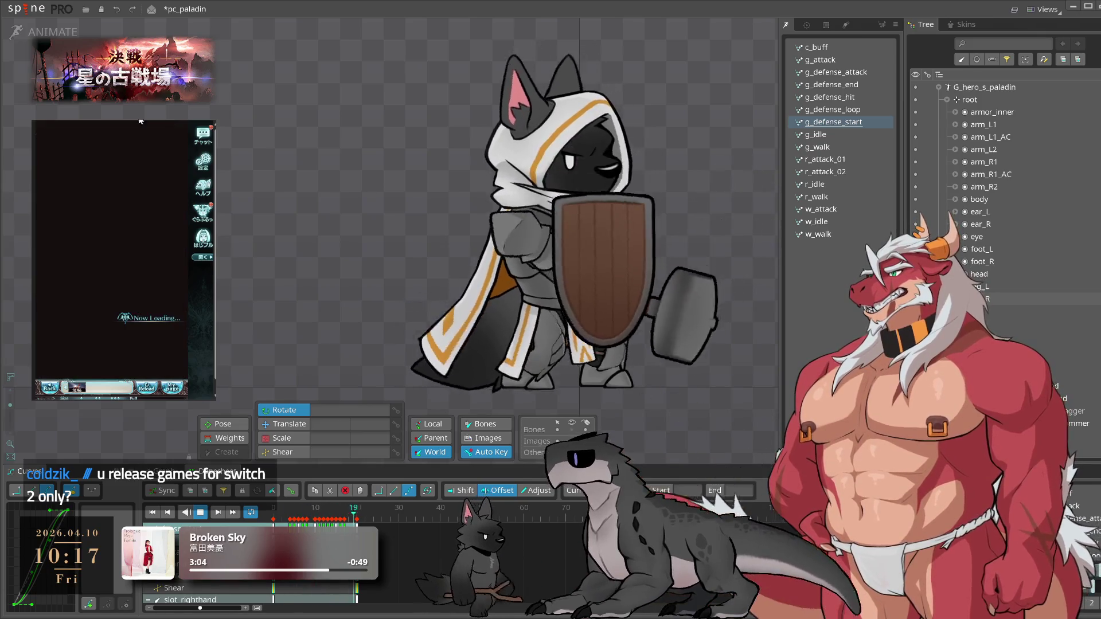
{"action": "left_click", "coordinate": [147, 361]}
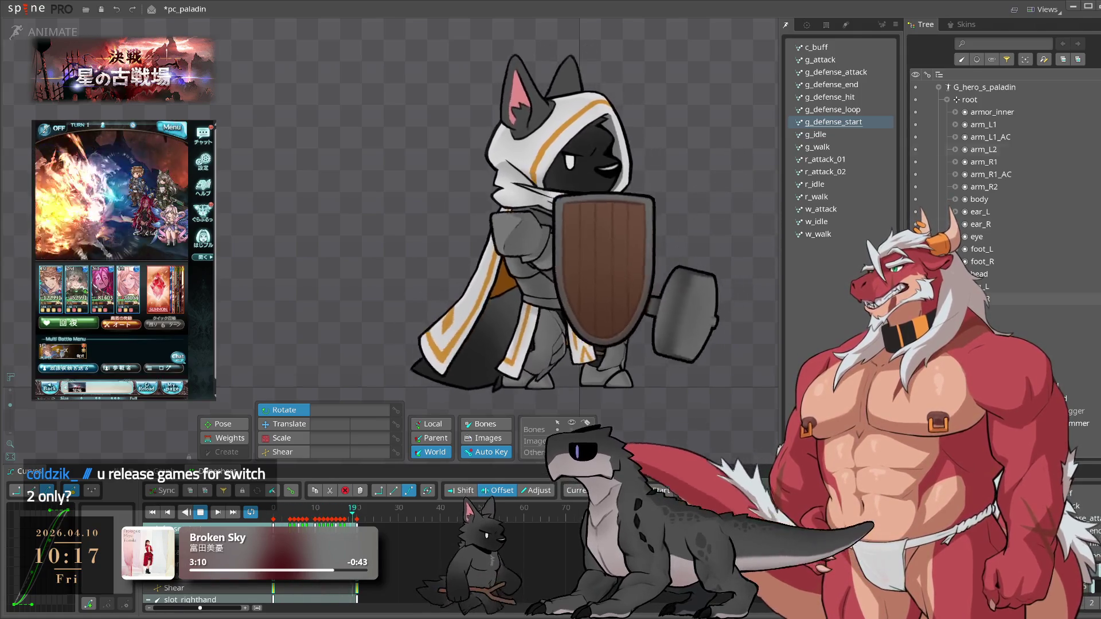
{"action": "left_click_drag", "start_coordinate": [670, 340], "coordinate": [738, 339]}
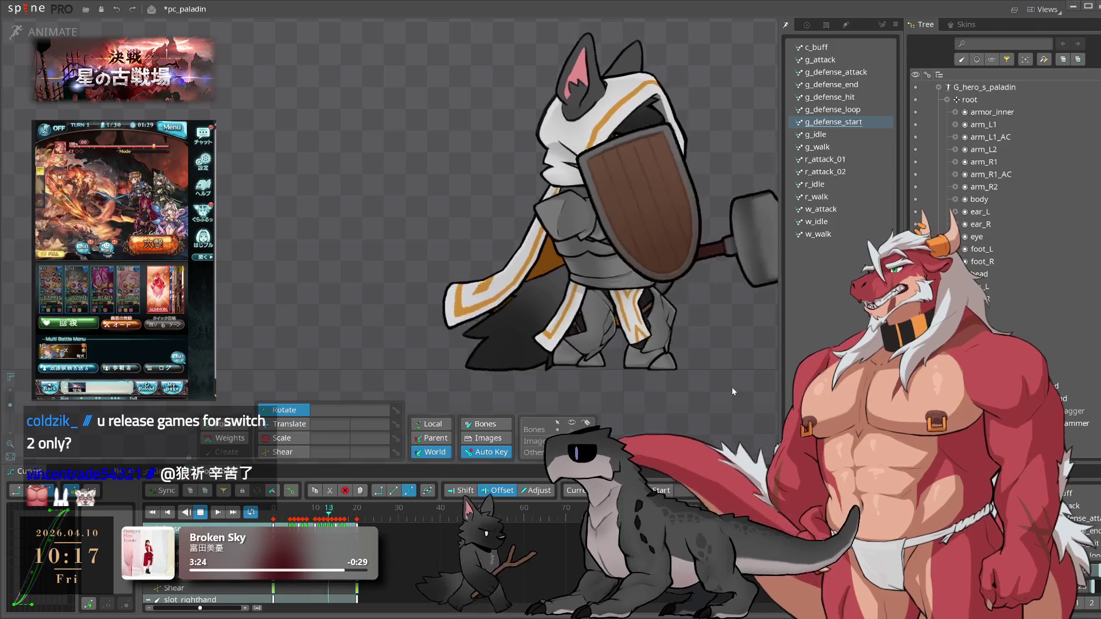
{"action": "mouse_move", "coordinate": [732, 387]}
{"action": "left_mouse_down"}
{"action": "mouse_move", "coordinate": [636, 405]}
{"action": "mouse_move", "coordinate": [711, 405]}
{"action": "mouse_move", "coordinate": [698, 391]}
{"action": "left_mouse_up"}
{"action": "scroll", "coordinate": [629, 391], "scroll_direction": "down", "scroll_amount": 2}
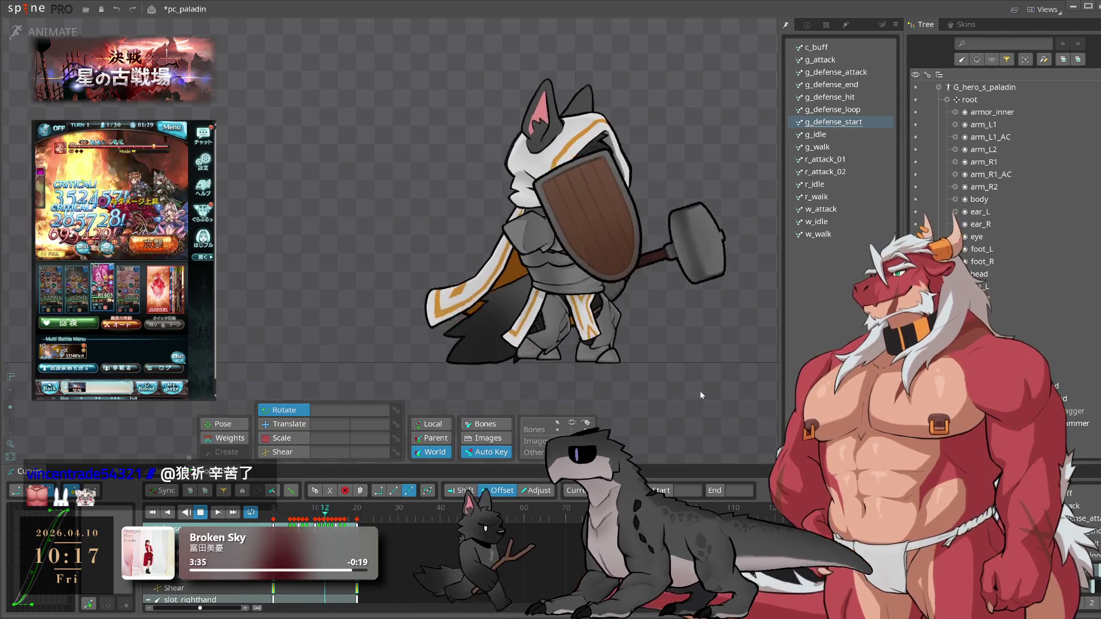
{"action": "key", "text": "space"}
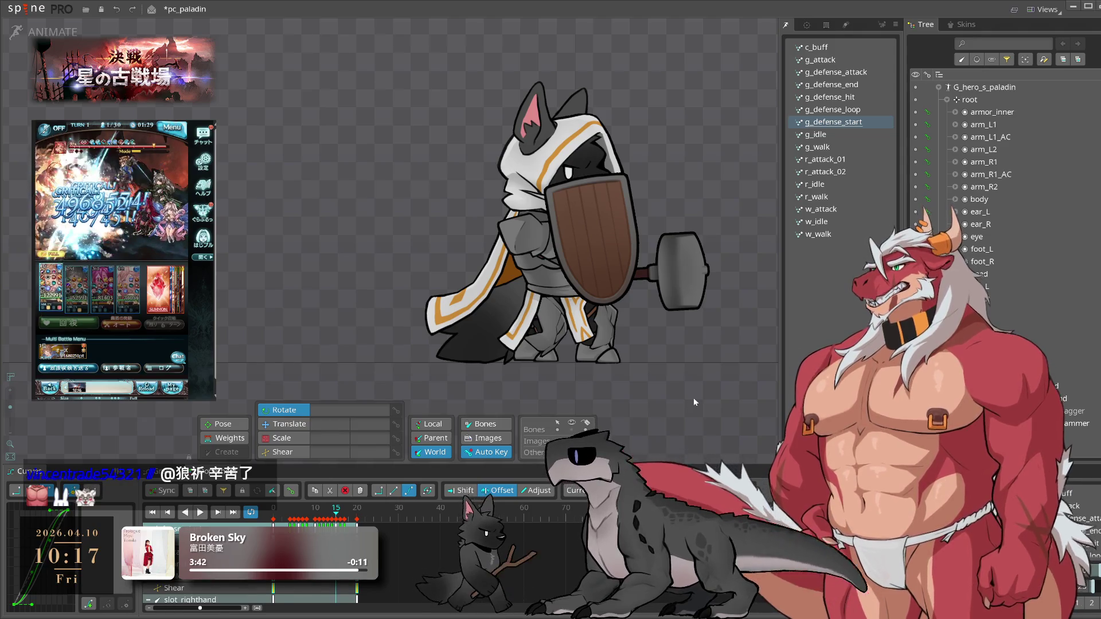
{"action": "key", "text": "space"}
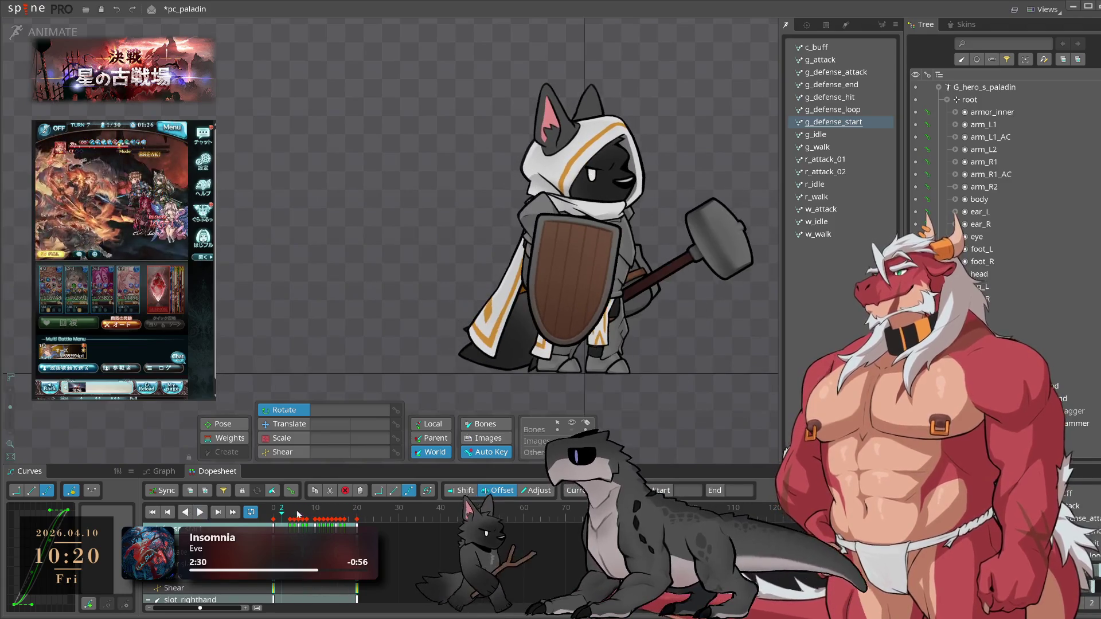
- Stop g_defense_start, recentre the paladin, and settle on the raised-hammer pose at frame 9
{"action": "left_click", "coordinate": [281, 513]}
{"action": "left_click_drag", "start_coordinate": [281, 513], "coordinate": [357, 513]}
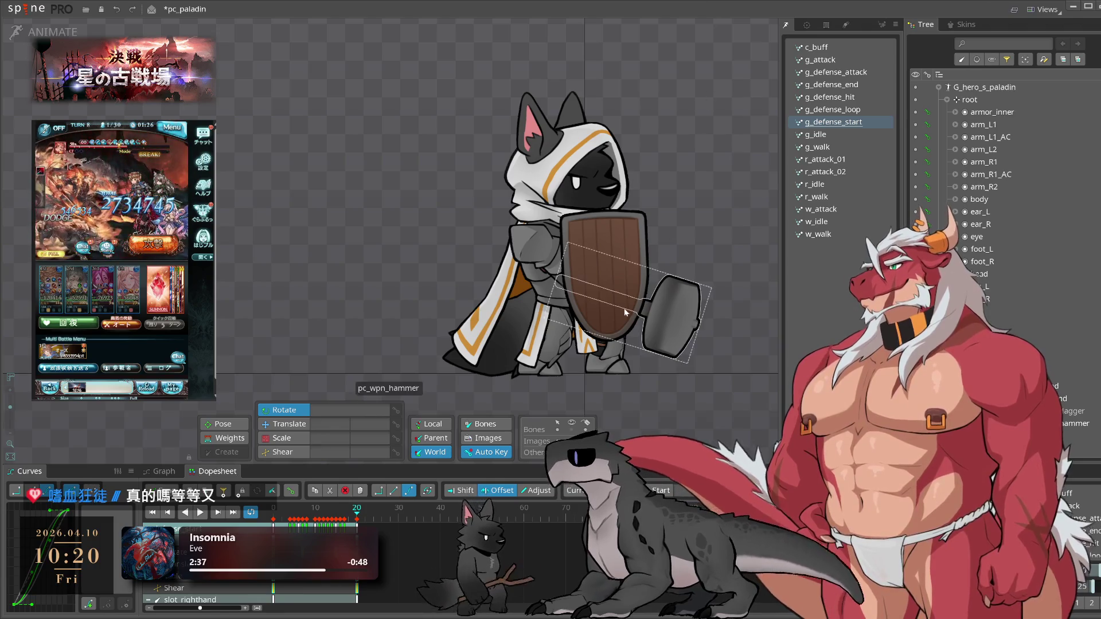
{"action": "left_click_drag", "start_coordinate": [624, 308], "coordinate": [665, 300]}
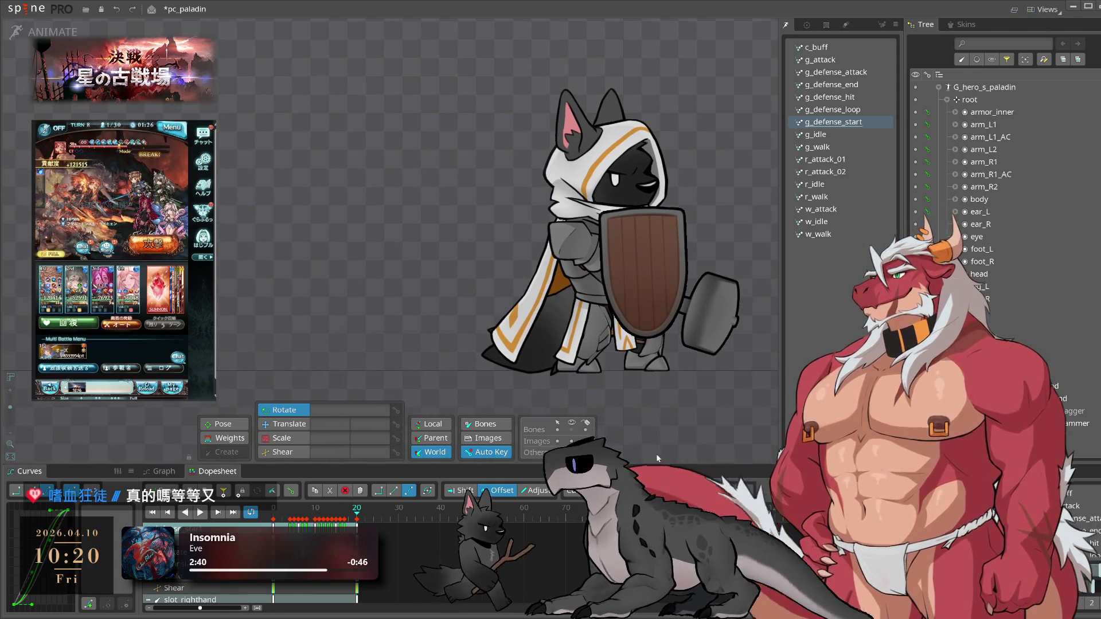
{"action": "mouse_move", "coordinate": [308, 505]}
{"action": "left_mouse_down"}
{"action": "mouse_move", "coordinate": [333, 507]}
{"action": "mouse_move", "coordinate": [273, 508]}
{"action": "left_mouse_up"}
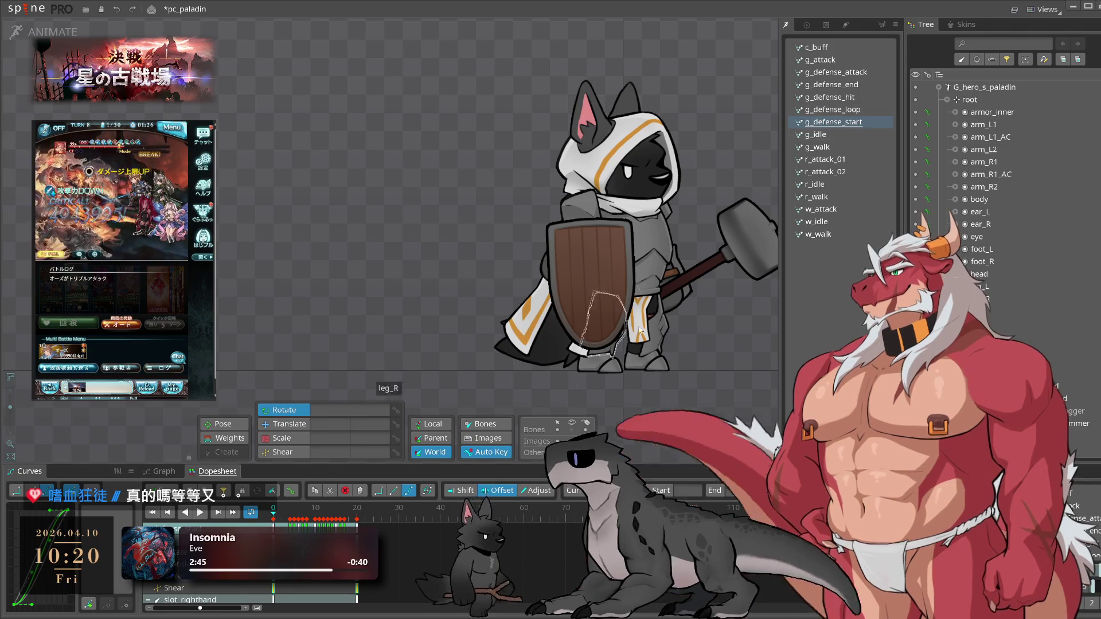
- Open g_defense_loop from the Tree and start its playback
{"action": "left_click", "coordinate": [849, 110]}
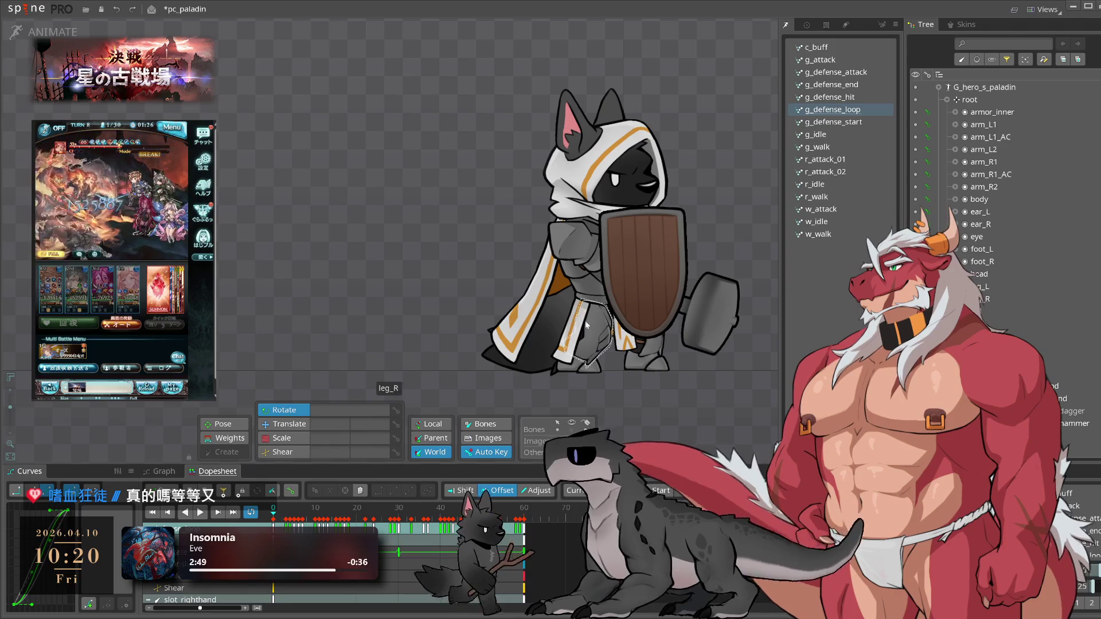
{"action": "key", "text": "space"}
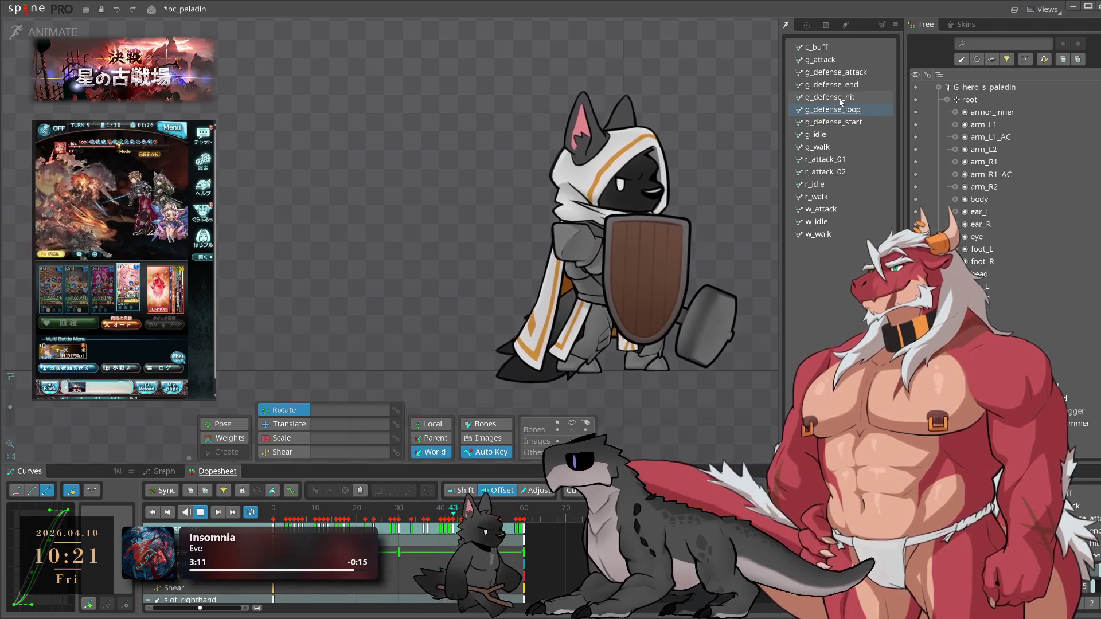
- Open g_defense_hit and play it through once
{"action": "left_click", "coordinate": [841, 99]}
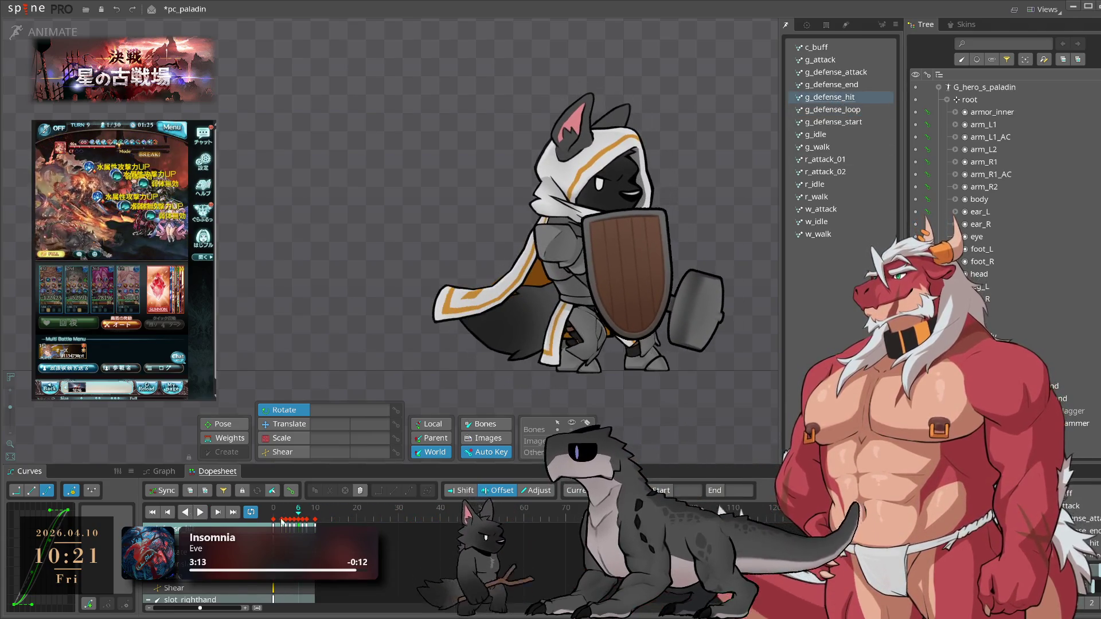
{"action": "mouse_move", "coordinate": [283, 522]}
{"action": "left_mouse_down"}
{"action": "mouse_move", "coordinate": [305, 524]}
{"action": "mouse_move", "coordinate": [281, 522]}
{"action": "left_mouse_up"}
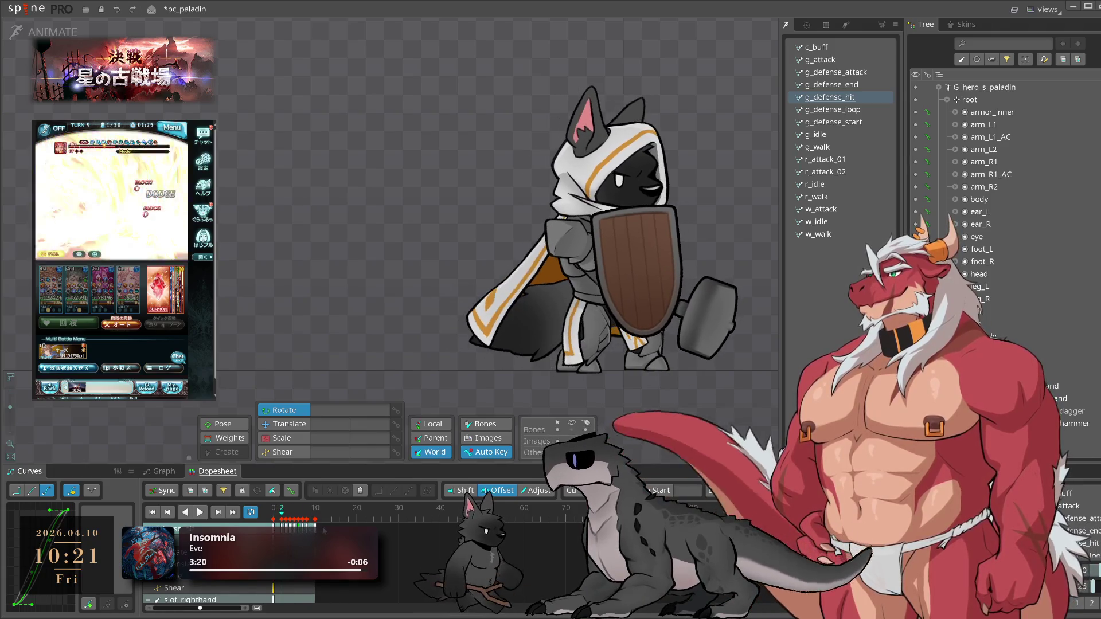
{"action": "key", "text": "space"}
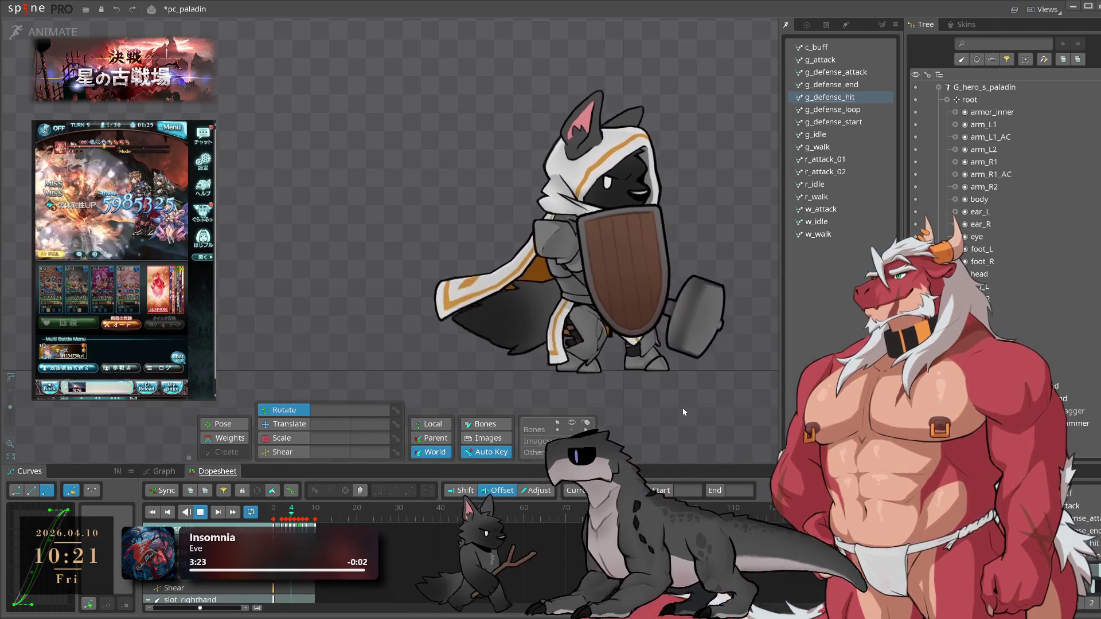
{"action": "key", "text": "space"}
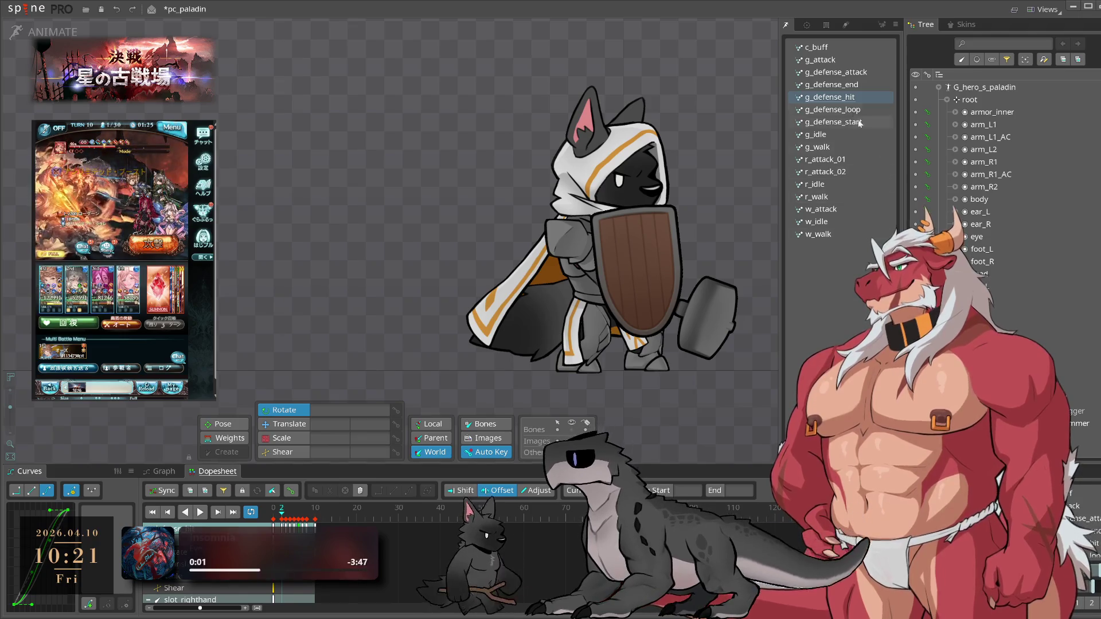
- Preview g_defense_end, then reopen g_defense_loop
{"action": "left_click", "coordinate": [850, 86]}
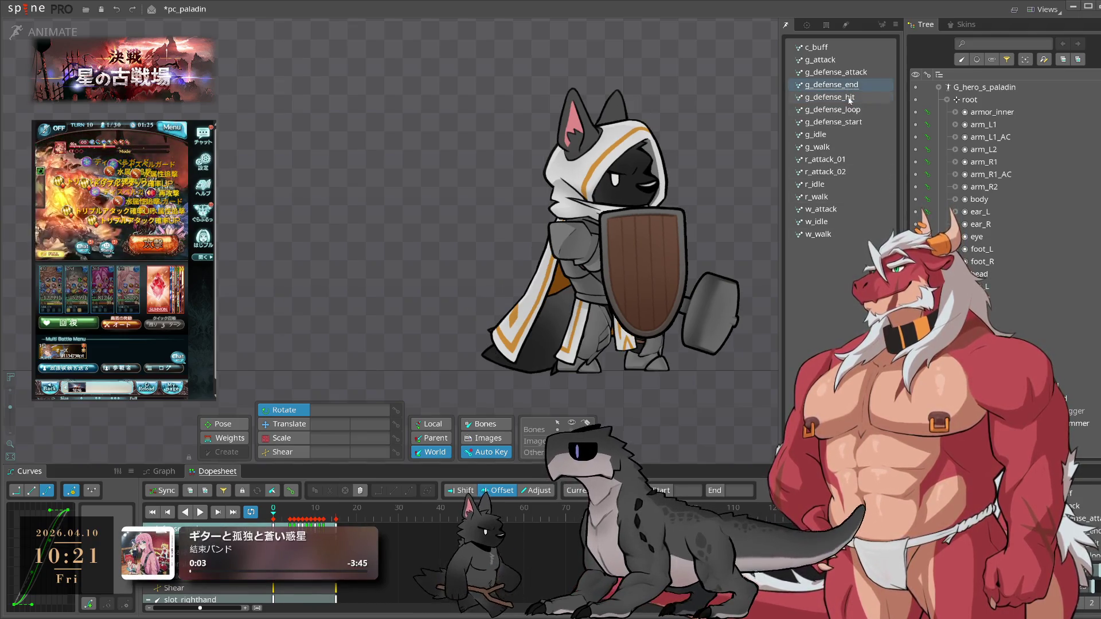
{"action": "key", "text": "space"}
{"action": "key", "text": "space"}
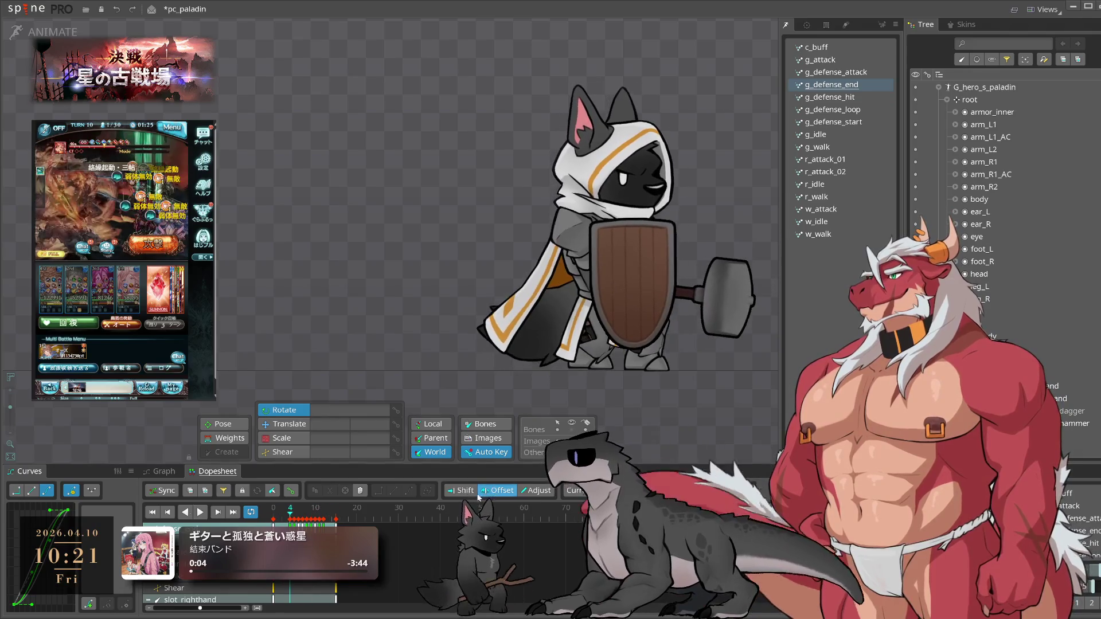
{"action": "key", "text": "Down"}
{"action": "key", "text": "Down"}
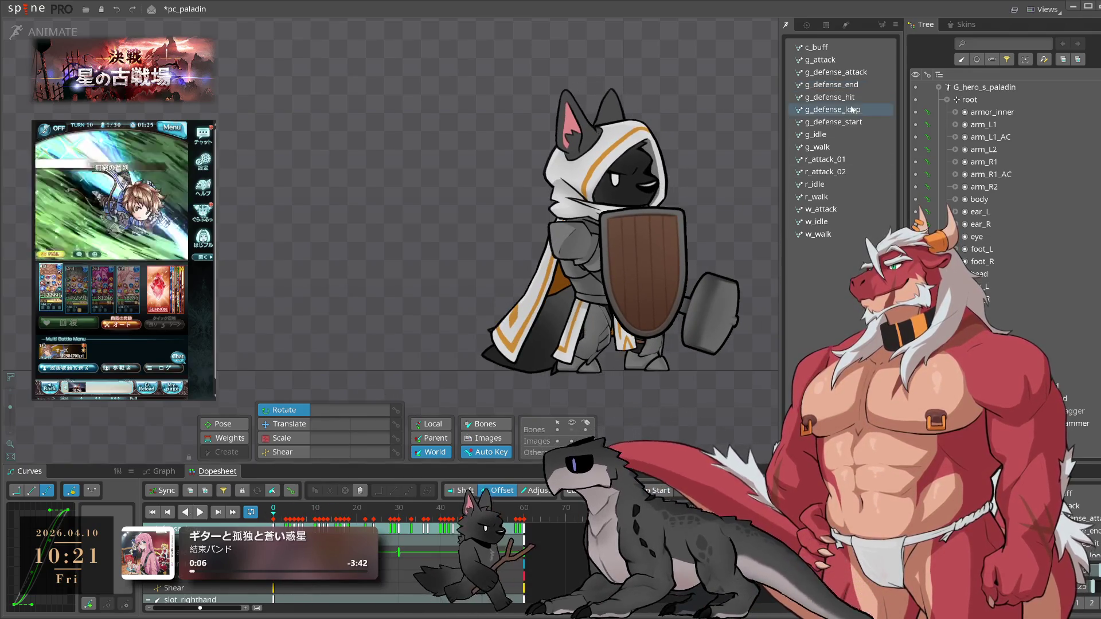
{"action": "left_click", "coordinate": [859, 84]}
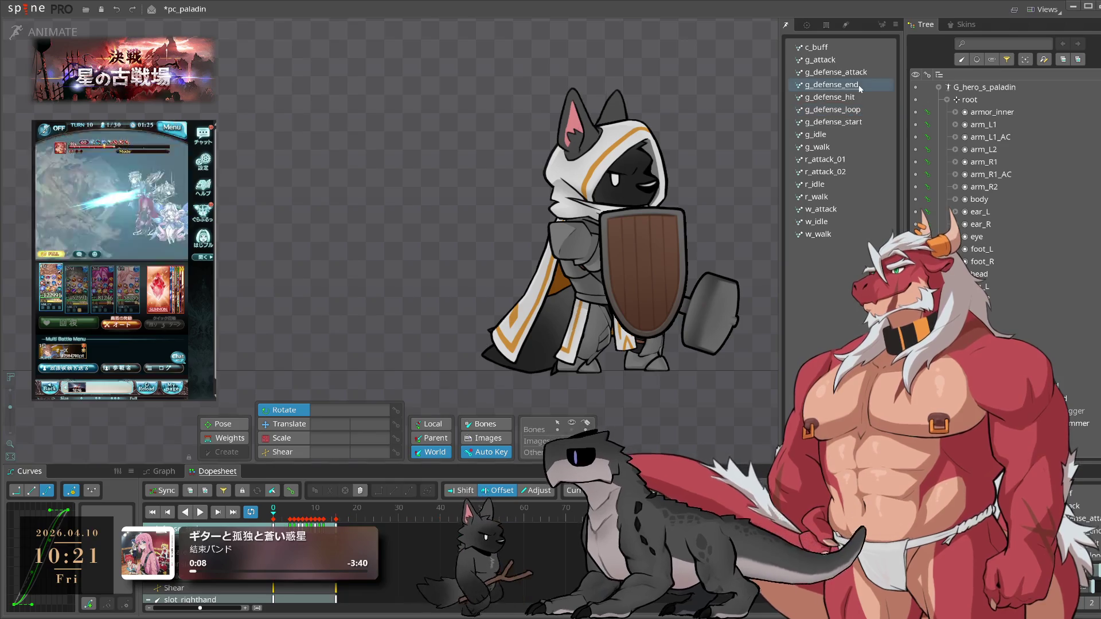
{"action": "key", "text": "space"}
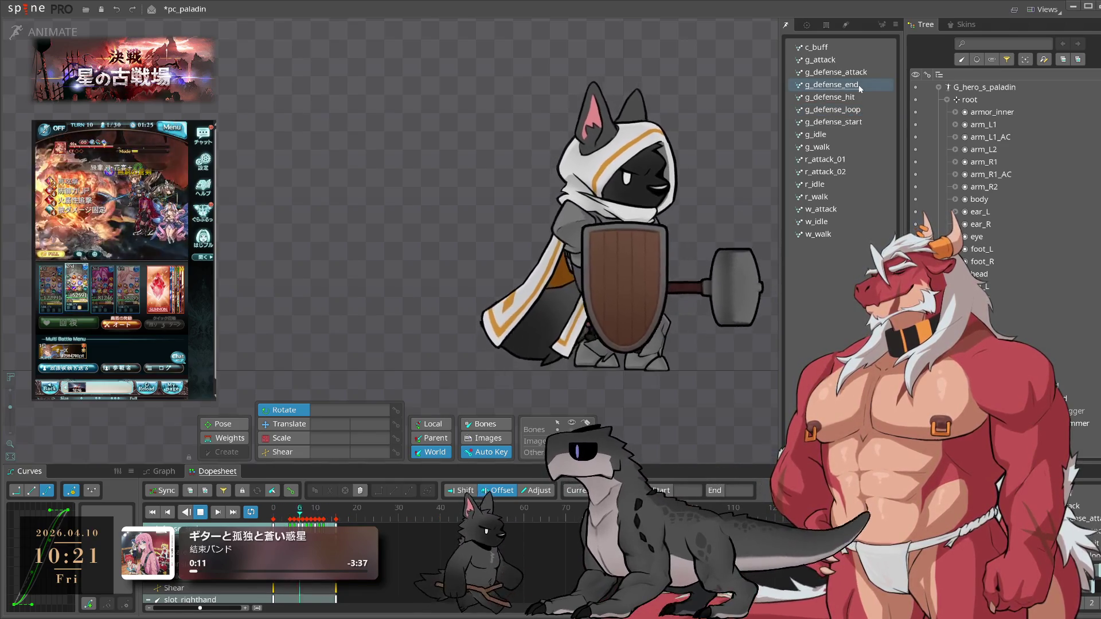
{"action": "left_click", "coordinate": [862, 110]}
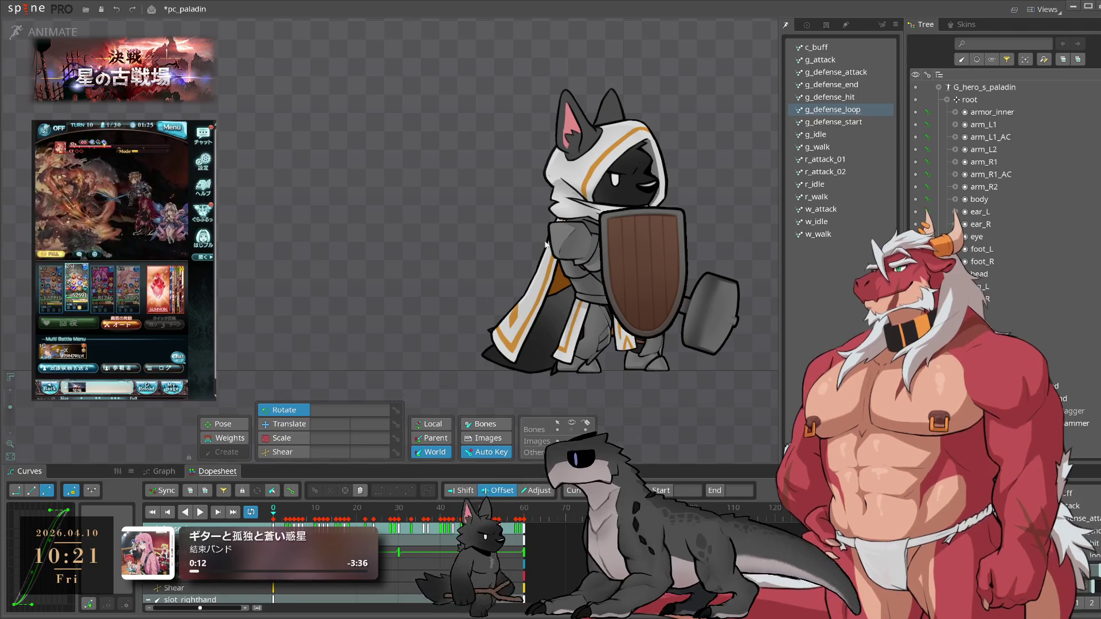
- Copy the ear_L and ear_R keys from g_defense_loop into g_defense_end and compare both
{"action": "left_click", "coordinate": [579, 143]}
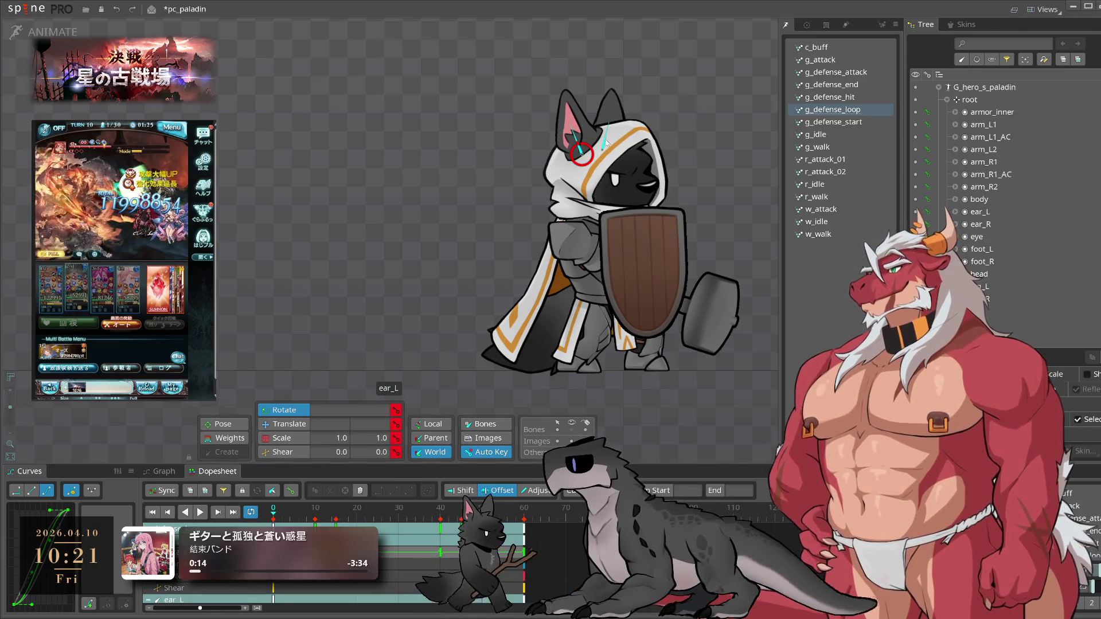
{"action": "left_click", "coordinate": [606, 143], "text": "ctrl"}
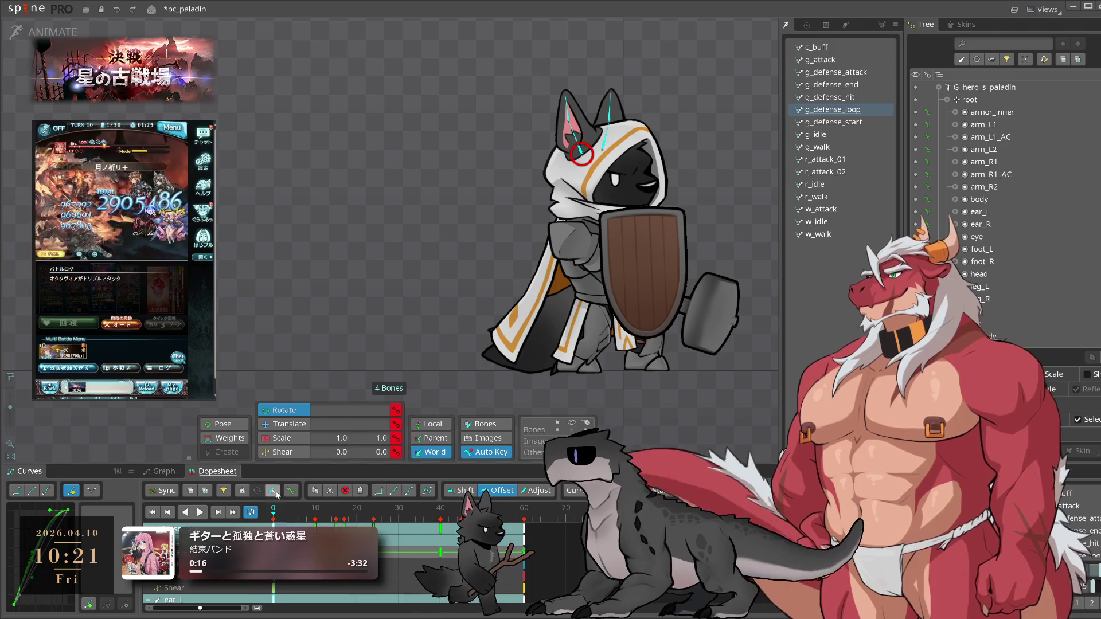
{"action": "key", "text": "ctrl+c"}
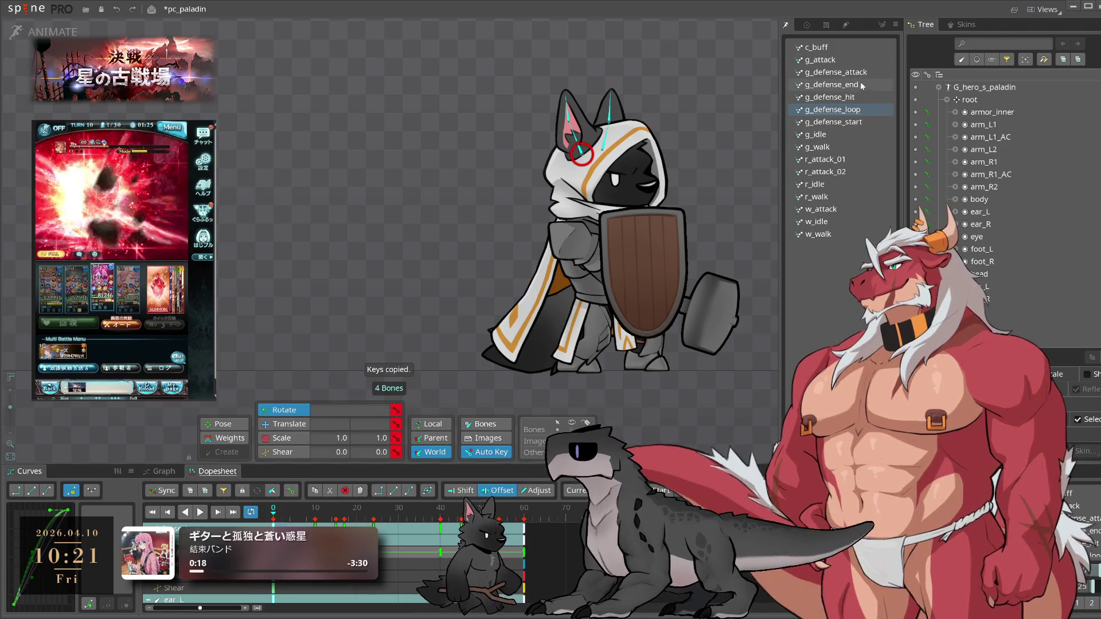
{"action": "left_click", "coordinate": [855, 84]}
{"action": "key", "text": "ctrl+v"}
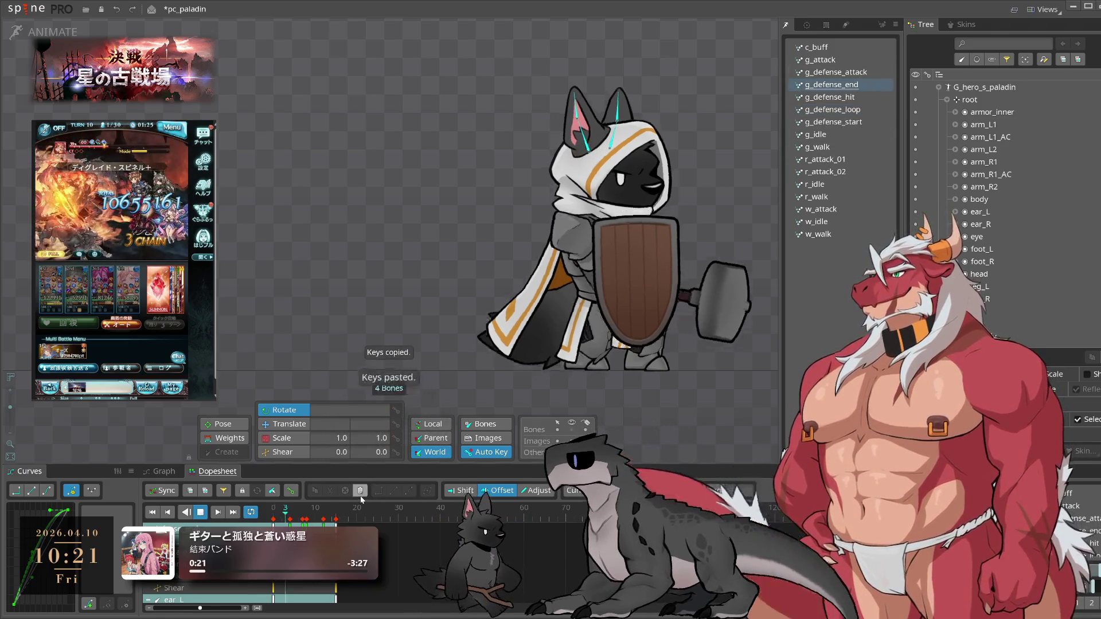
{"action": "key", "text": "Left"}
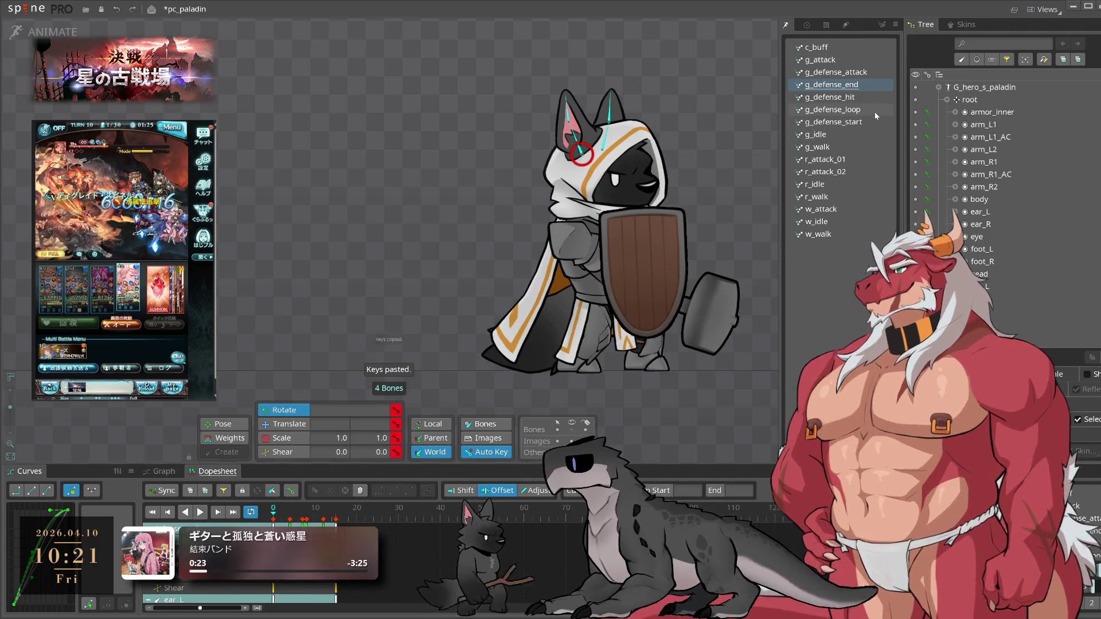
{"action": "left_click", "coordinate": [876, 113]}
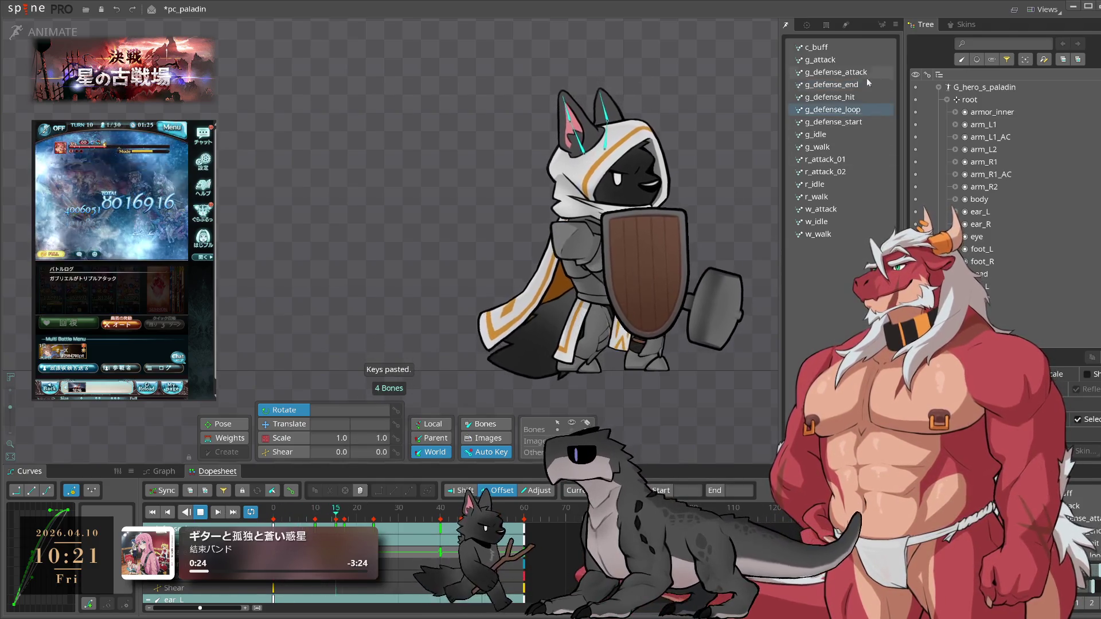
{"action": "left_click", "coordinate": [859, 90]}
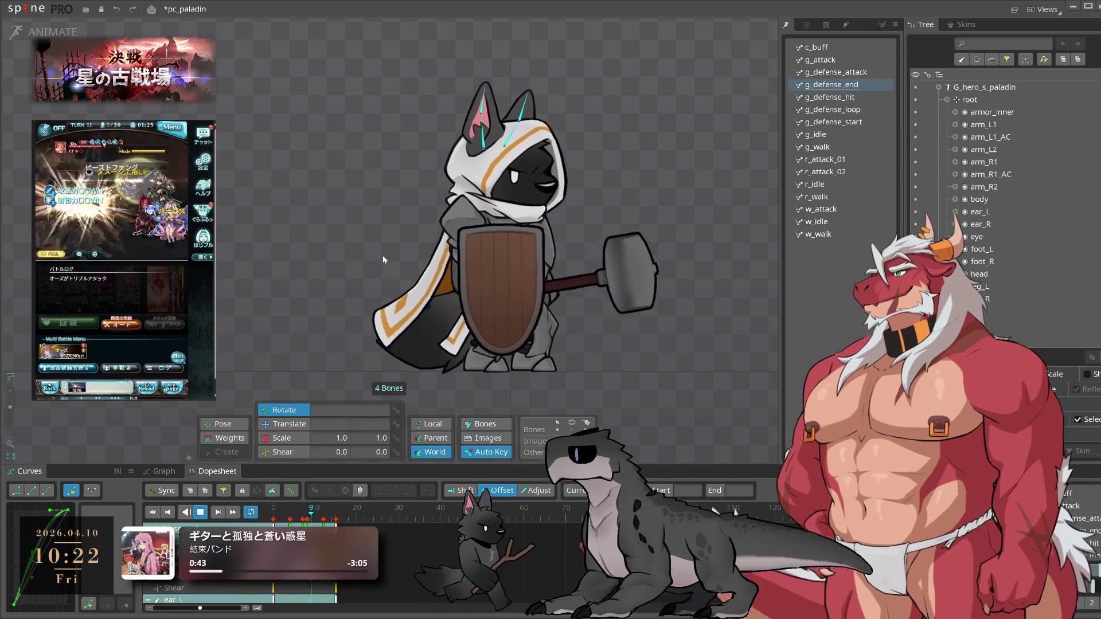
- Clear the ear bone selection, scrub g_defense_end to frame 10, then preview g_defense_attack to frame 13
{"action": "left_click", "coordinate": [383, 259]}
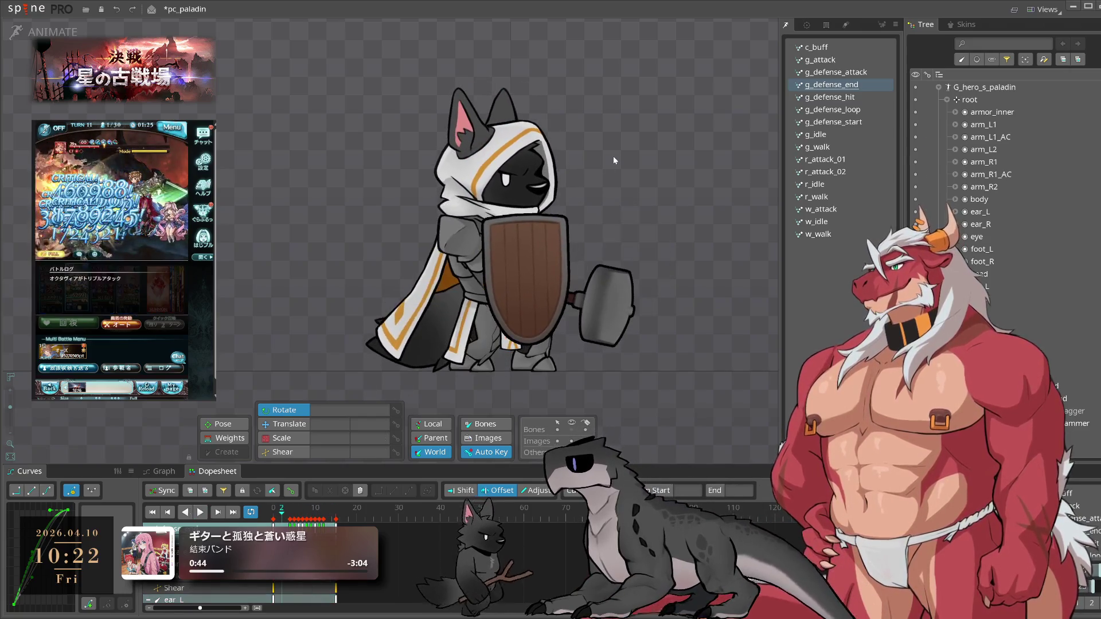
{"action": "left_click", "coordinate": [272, 510]}
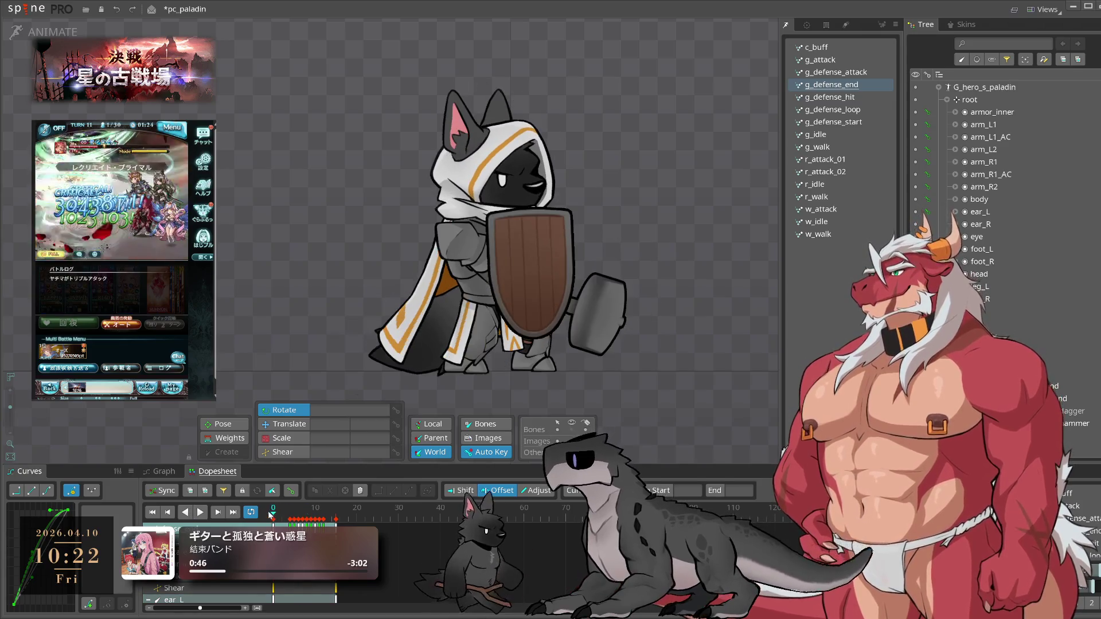
{"action": "left_click_drag", "start_coordinate": [272, 514], "coordinate": [340, 506]}
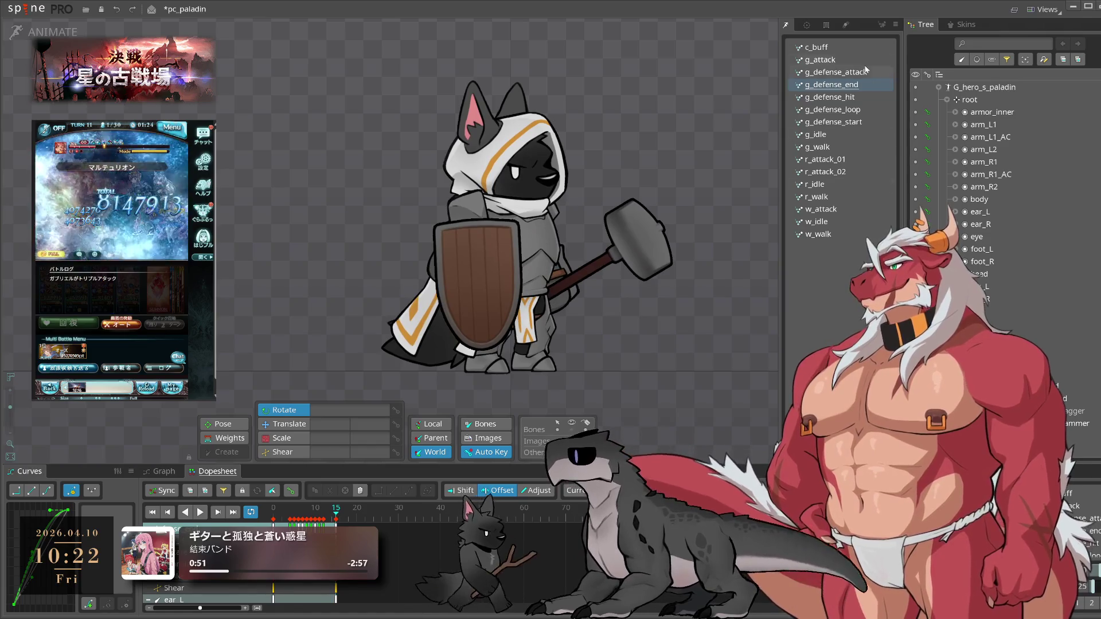
{"action": "left_click", "coordinate": [860, 73]}
{"action": "key", "text": "space"}
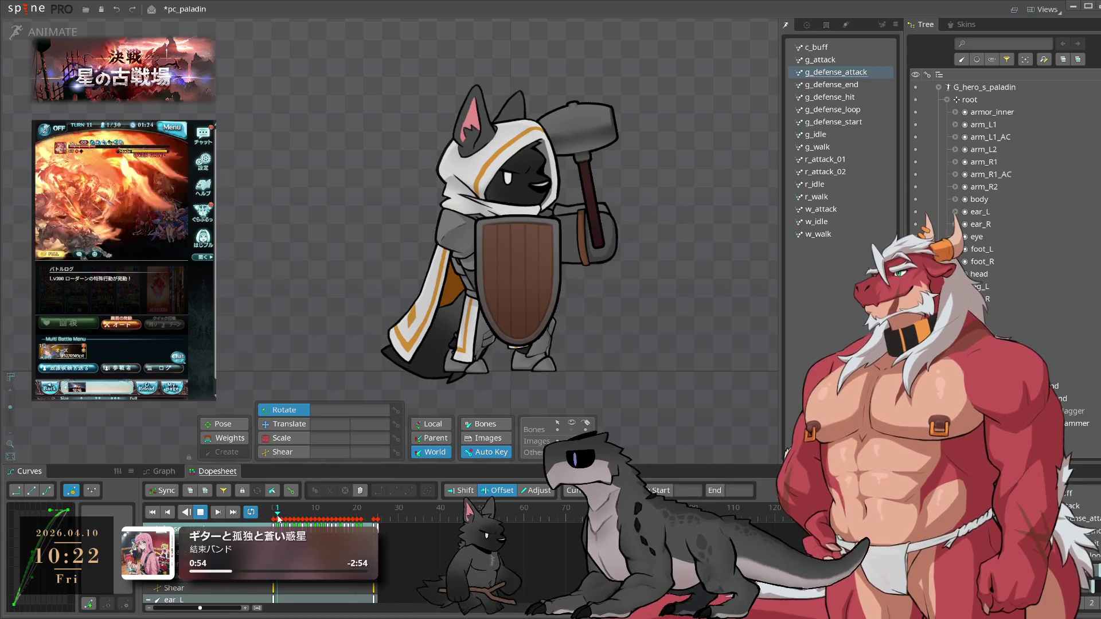
{"action": "key", "text": "space"}
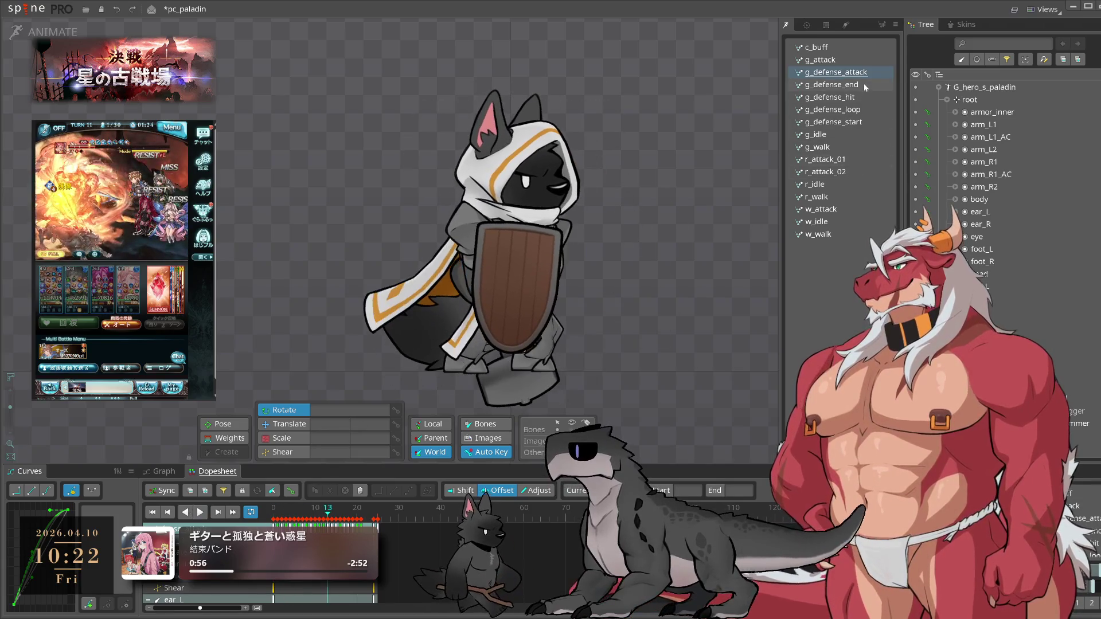
- Switch back to g_defense_loop and select the leg_cape bone on the paladin
{"action": "left_click", "coordinate": [849, 110]}
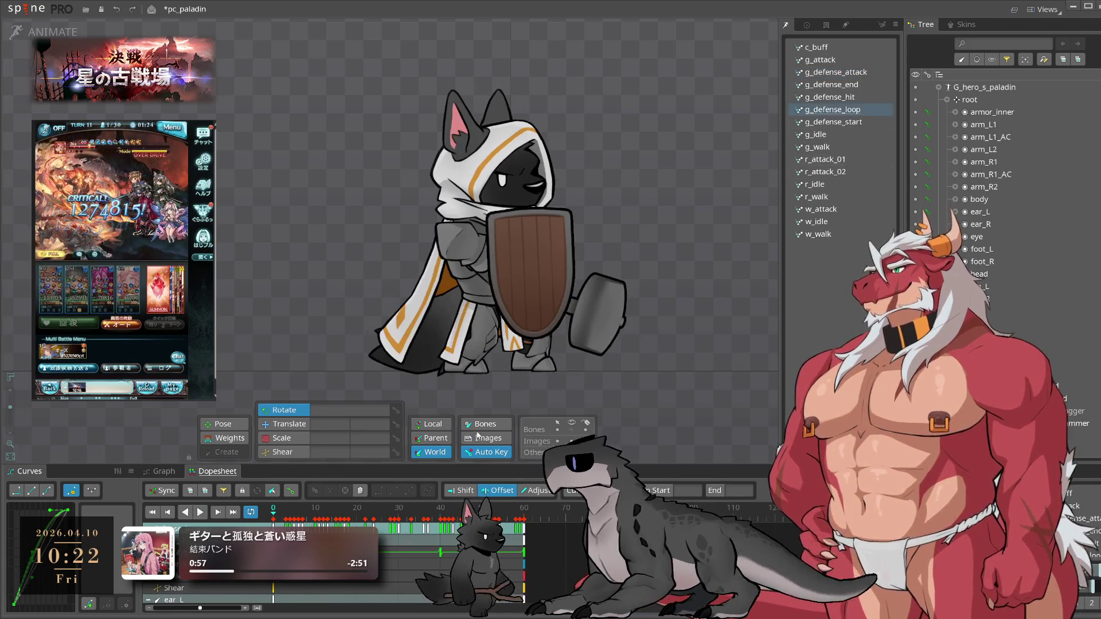
{"action": "left_click", "coordinate": [466, 317]}
{"action": "left_click", "coordinate": [470, 317]}
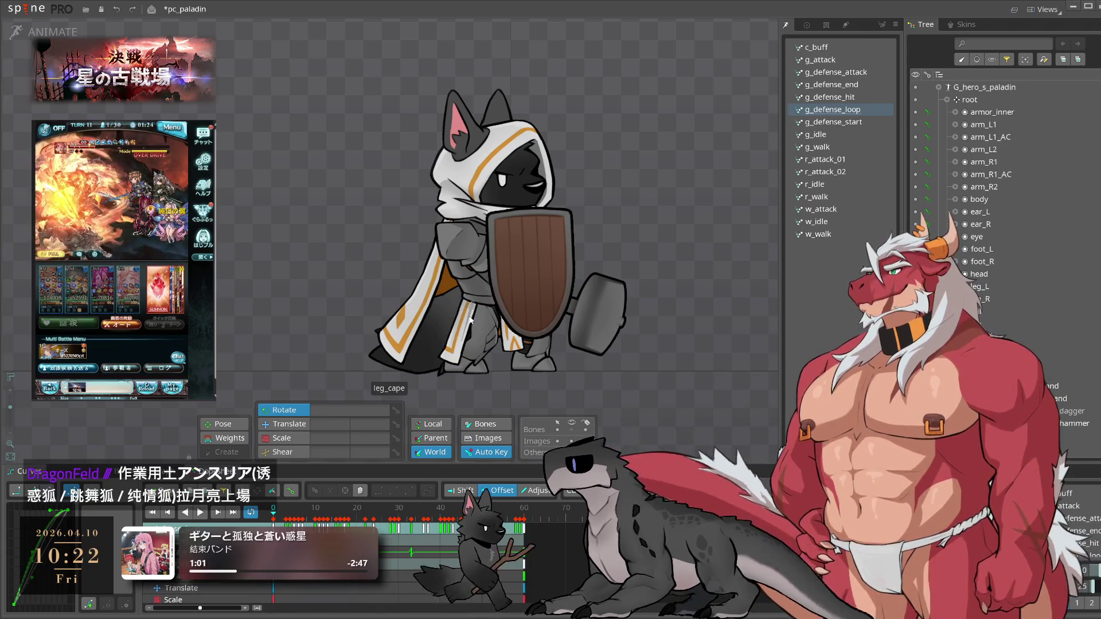
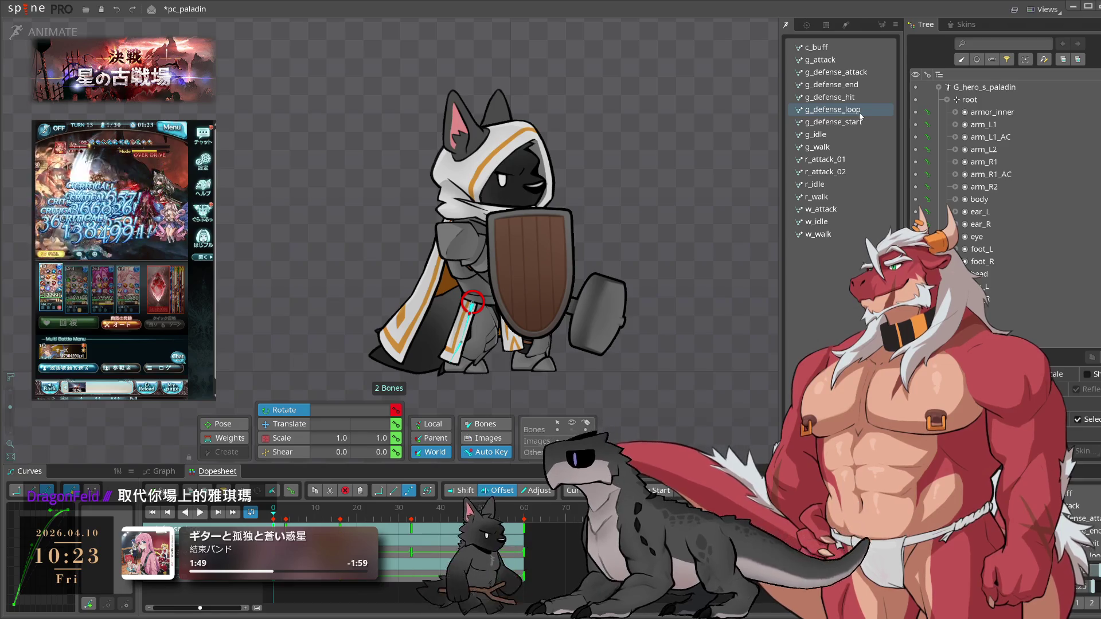
- Preview the g_defense_loop animation and return the playhead to frame 0
{"action": "key", "text": "l"}
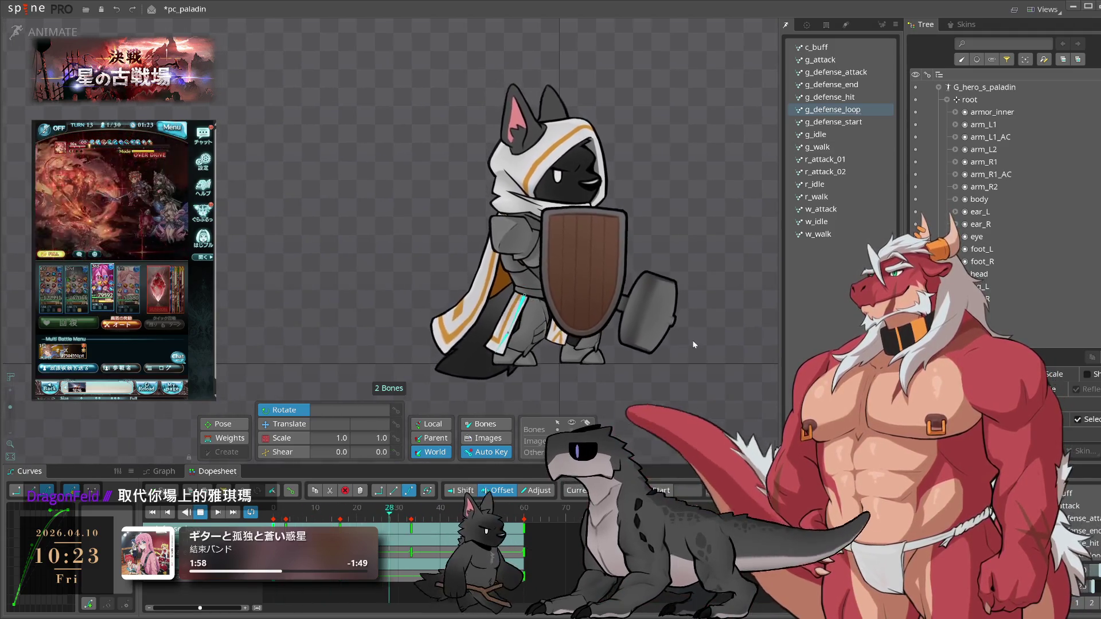
{"action": "key", "text": "k"}
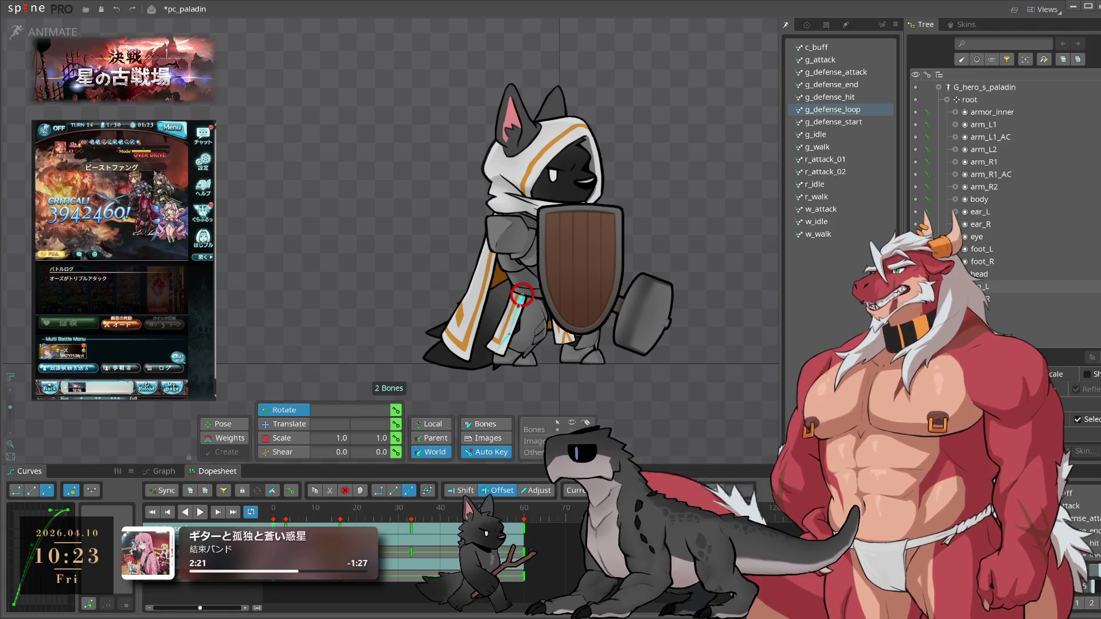
{"action": "key", "text": "l"}
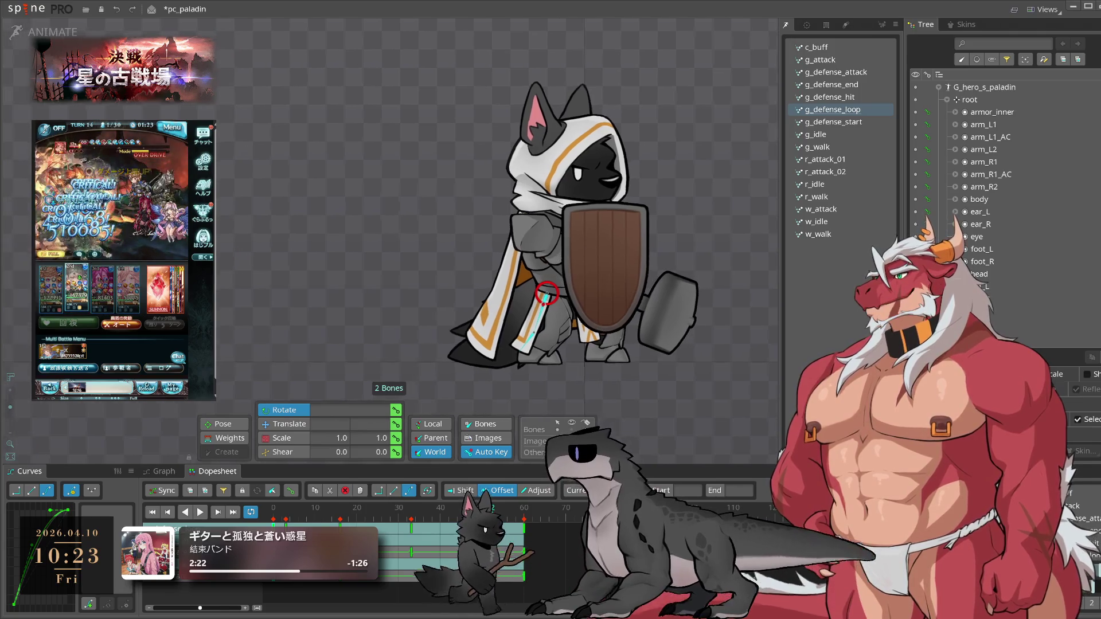
{"action": "key", "text": "k"}
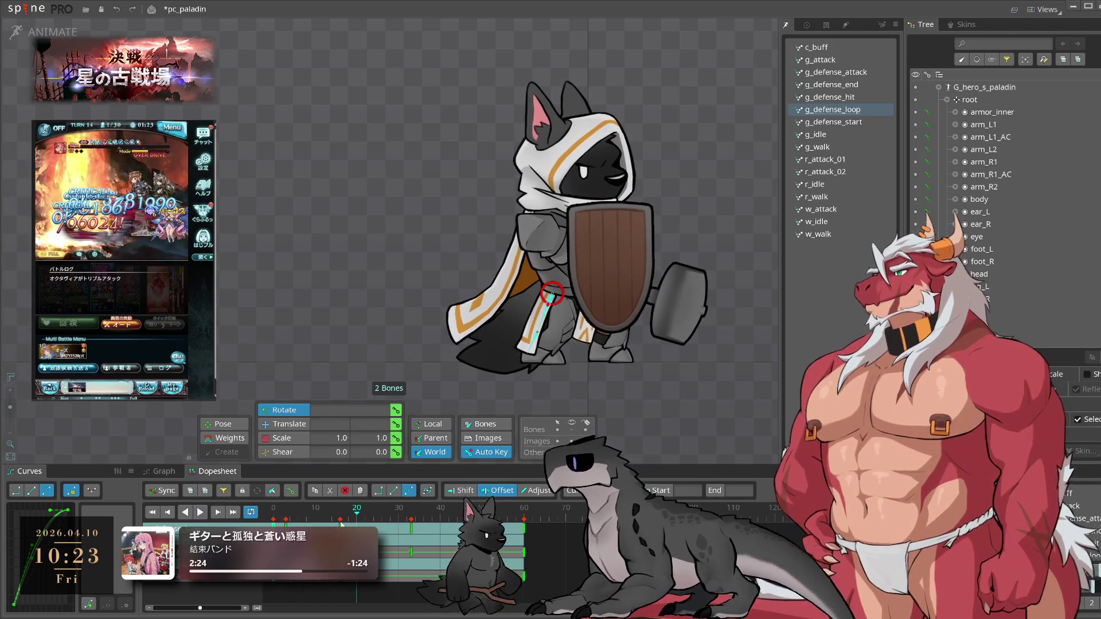
{"action": "left_click_drag", "start_coordinate": [280, 516], "coordinate": [274, 524]}
- Copy the two cape bones' frame-0 keys and paste them into g_defense_end
{"action": "key", "text": "ctrl+c"}
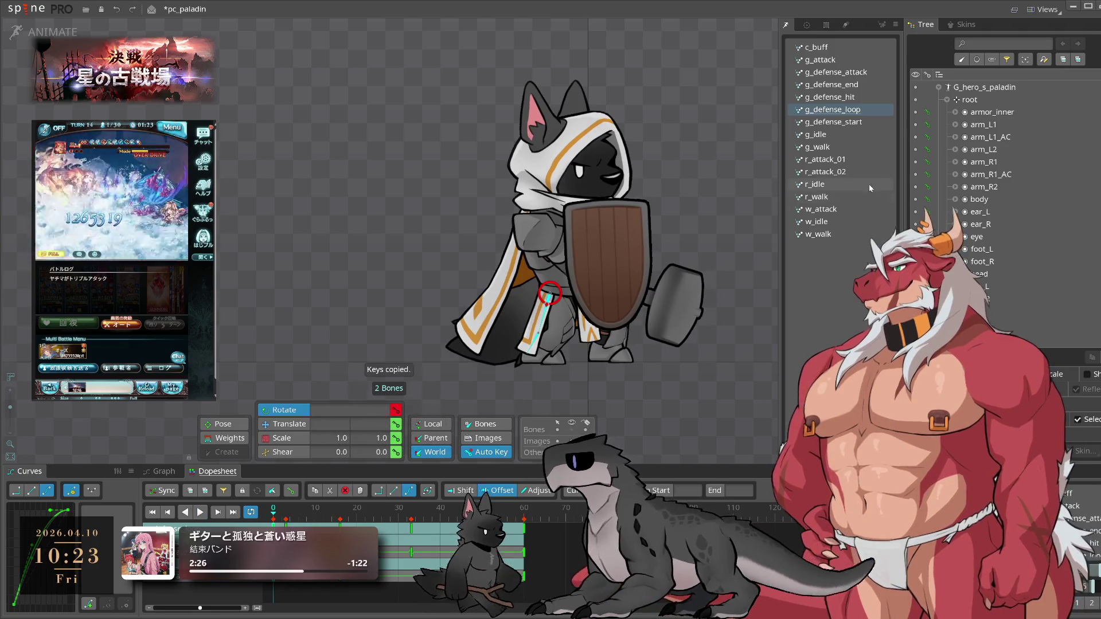
{"action": "left_click", "coordinate": [858, 88]}
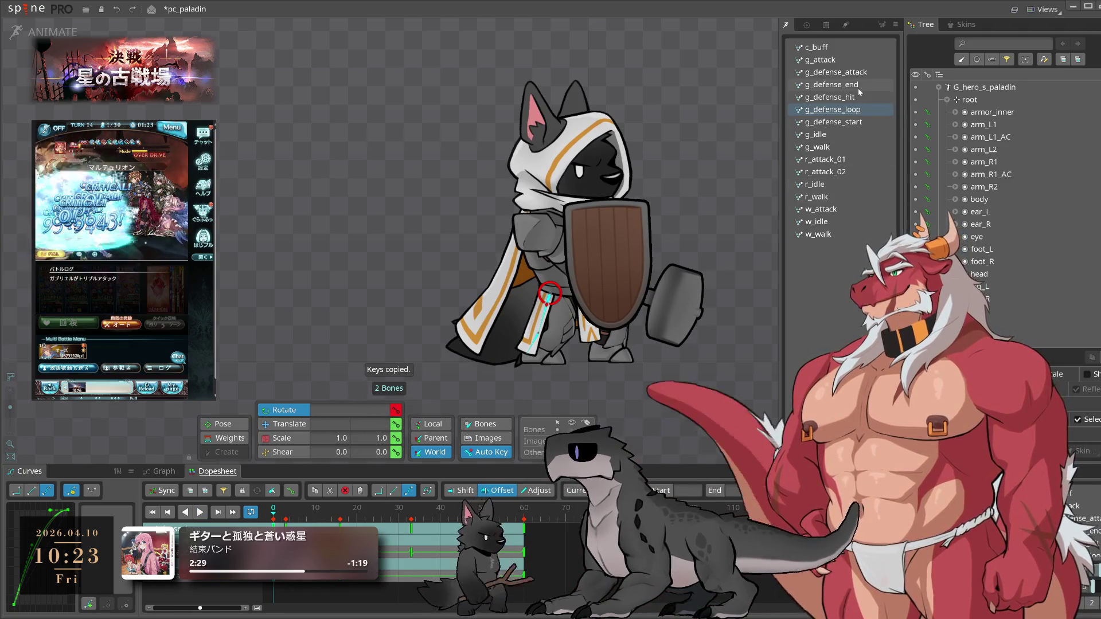
{"action": "key", "text": "ctrl+v"}
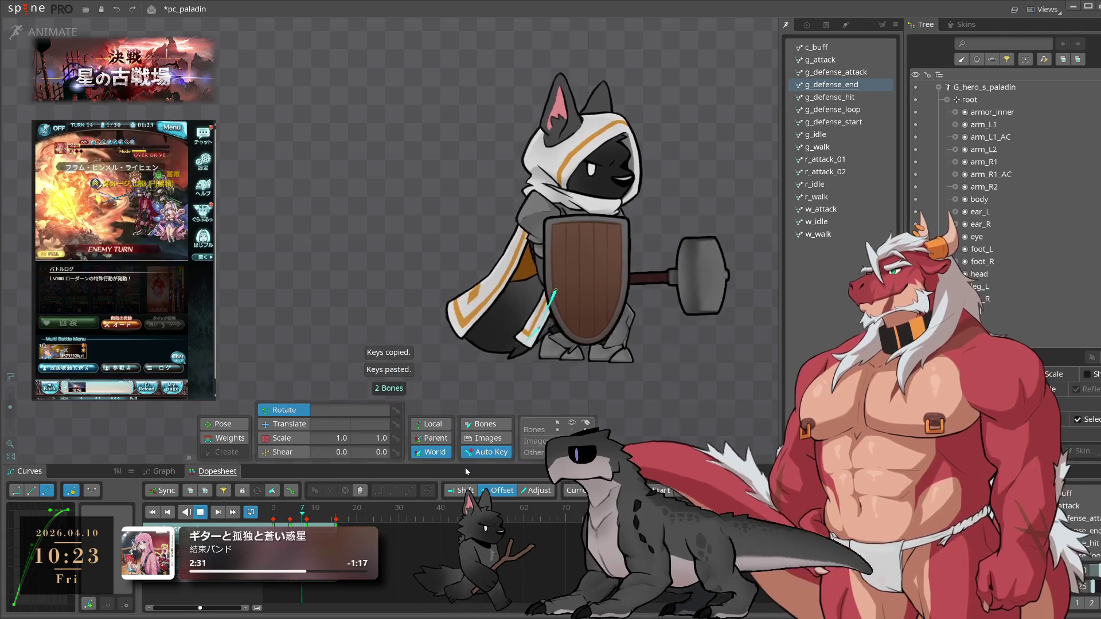
- Scrub and play g_defense_end to check the pasted cape keys
{"action": "mouse_move", "coordinate": [322, 511]}
{"action": "left_mouse_down"}
{"action": "mouse_move", "coordinate": [278, 517]}
{"action": "mouse_move", "coordinate": [293, 520]}
{"action": "left_mouse_up"}
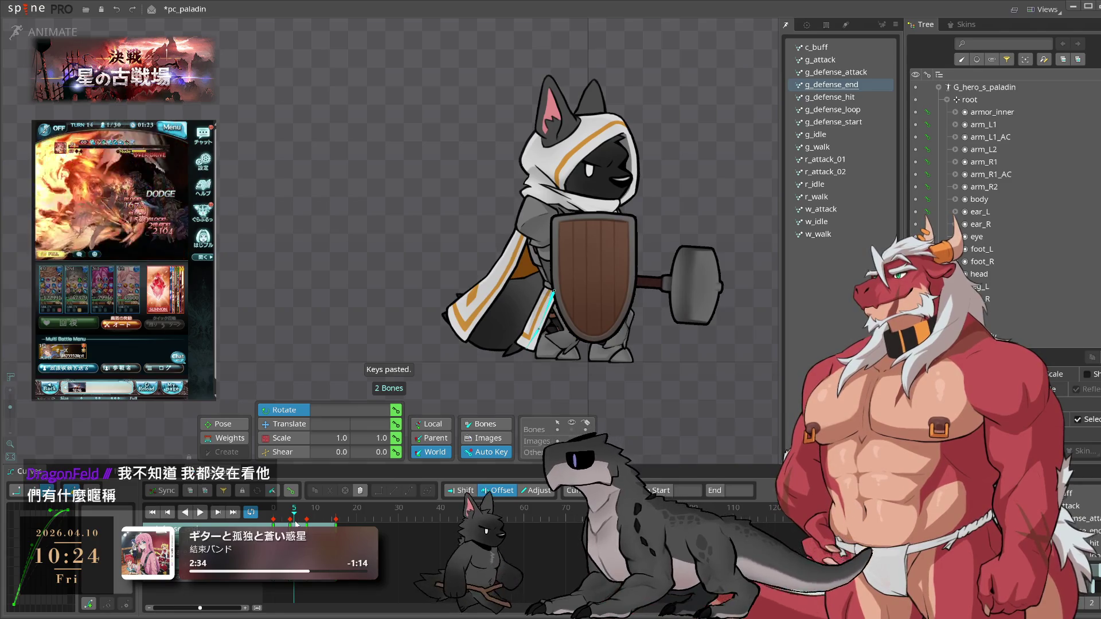
{"action": "key", "text": "space"}
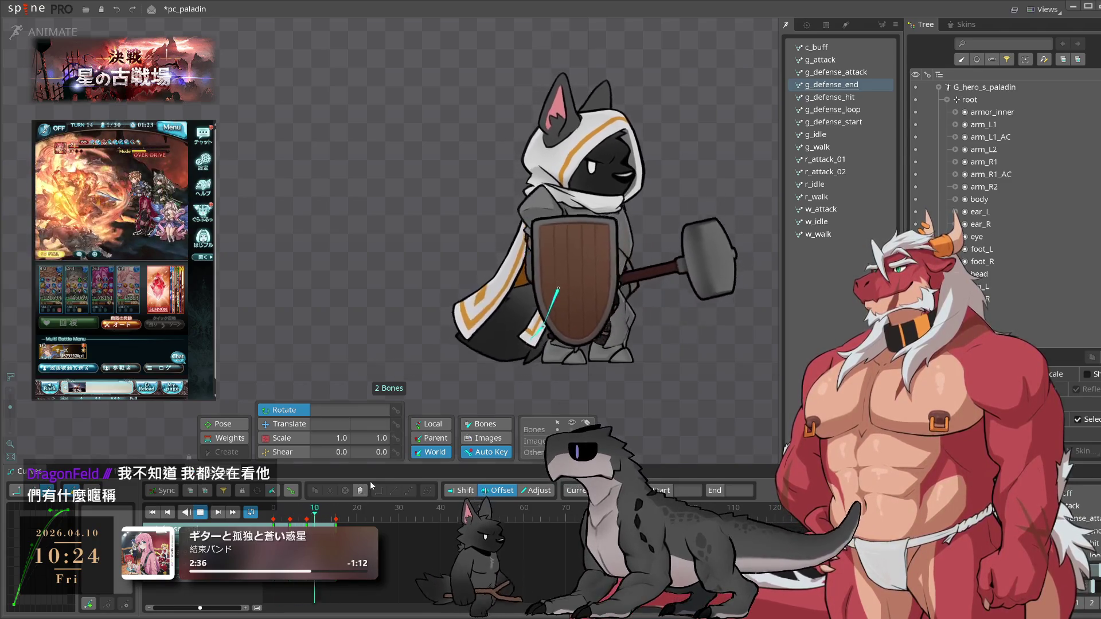
{"action": "key", "text": "space"}
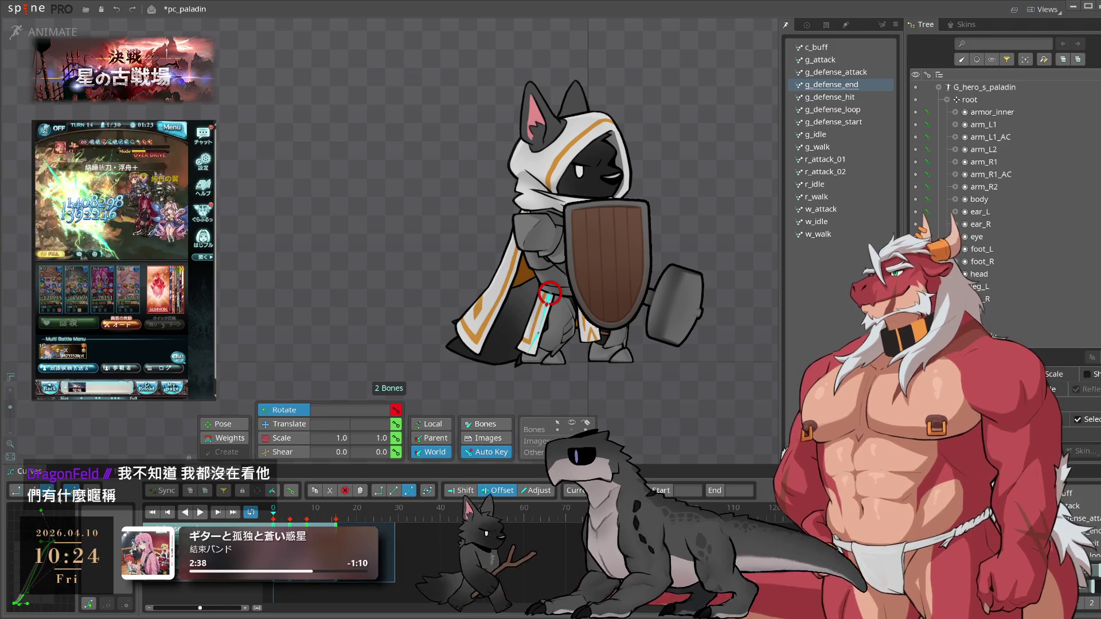
{"action": "key", "text": "space"}
- Select the leg_cape2 and leg_cape bones and compare the cape pose across frames
{"action": "left_click", "coordinate": [656, 383]}
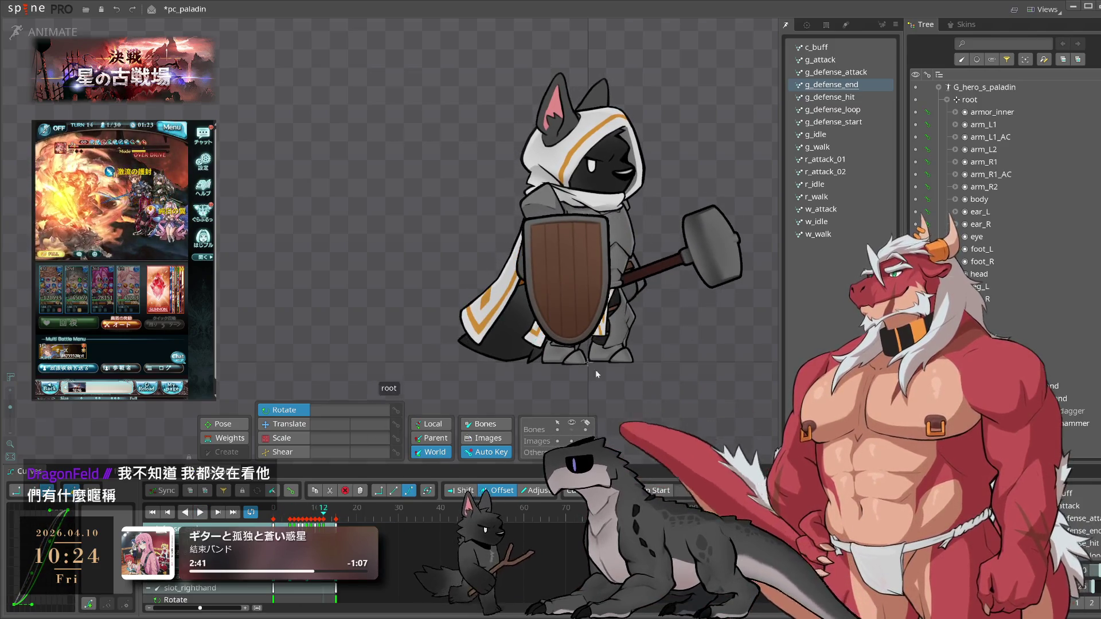
{"action": "left_click", "coordinate": [541, 337]}
{"action": "left_click_drag", "start_coordinate": [313, 510], "coordinate": [290, 512]}
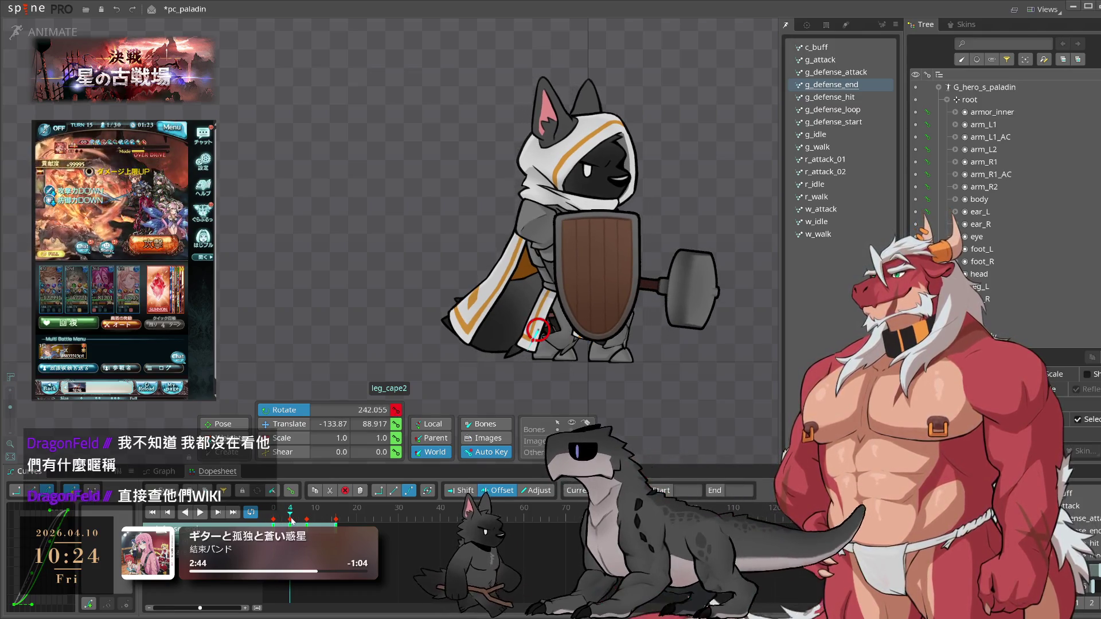
{"action": "left_click", "coordinate": [407, 509]}
{"action": "key", "text": "space"}
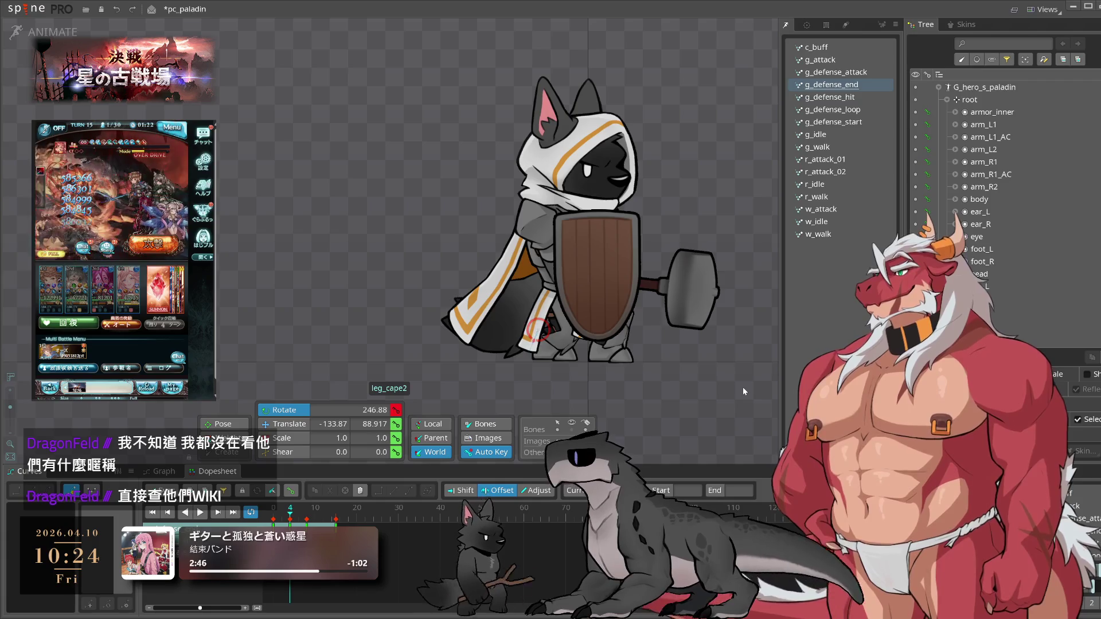
{"action": "key", "text": "space"}
{"action": "left_click", "coordinate": [552, 309]}
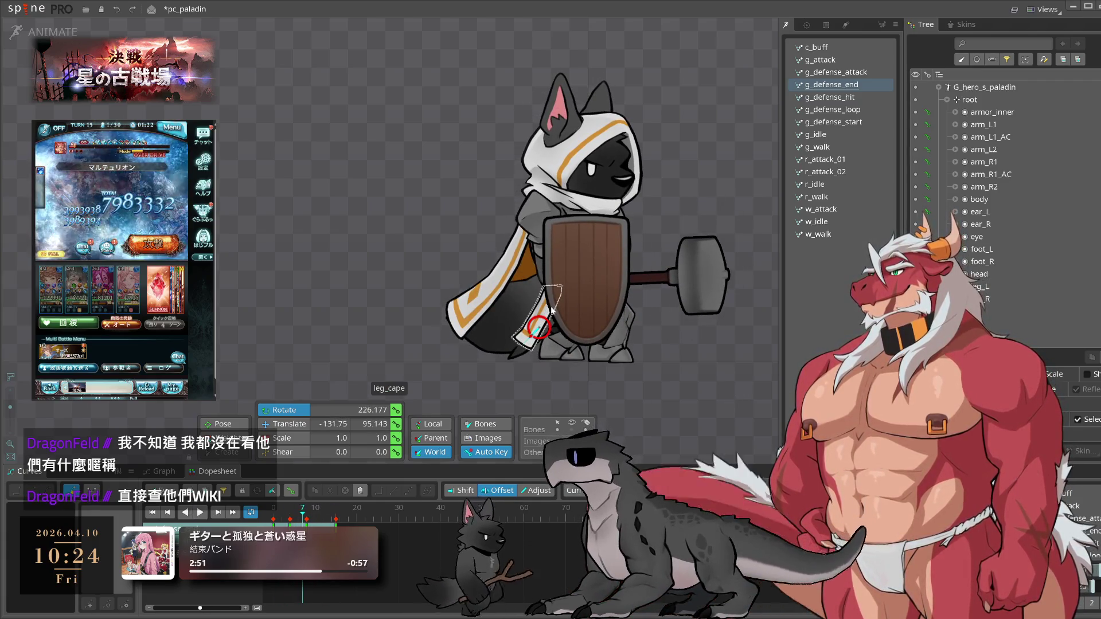
{"action": "left_click", "coordinate": [551, 310]}
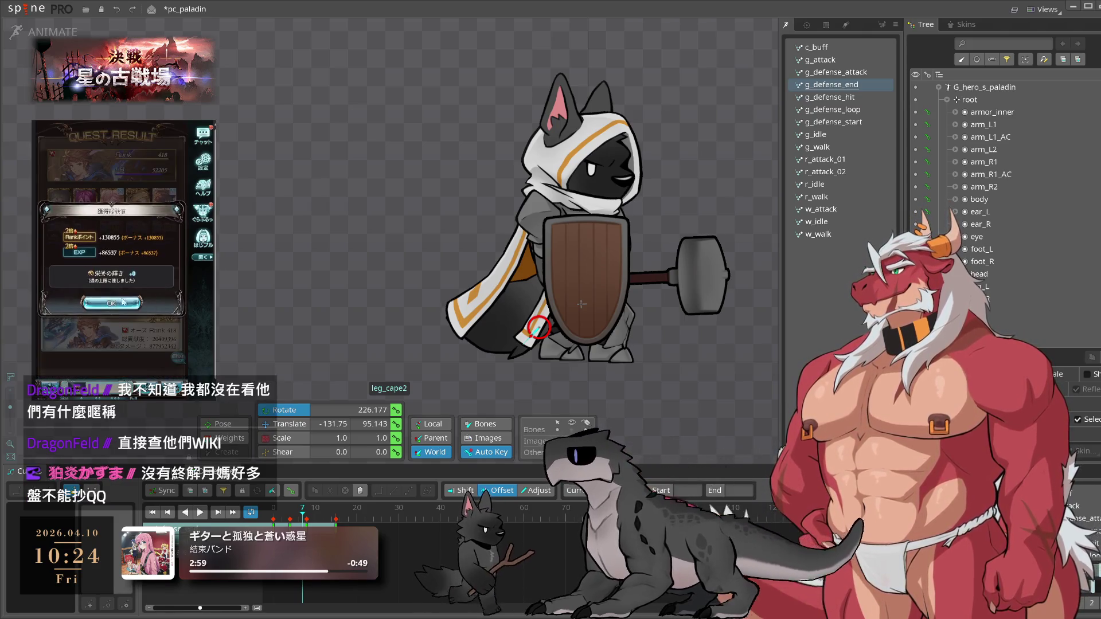
{"action": "left_click", "coordinate": [122, 314]}
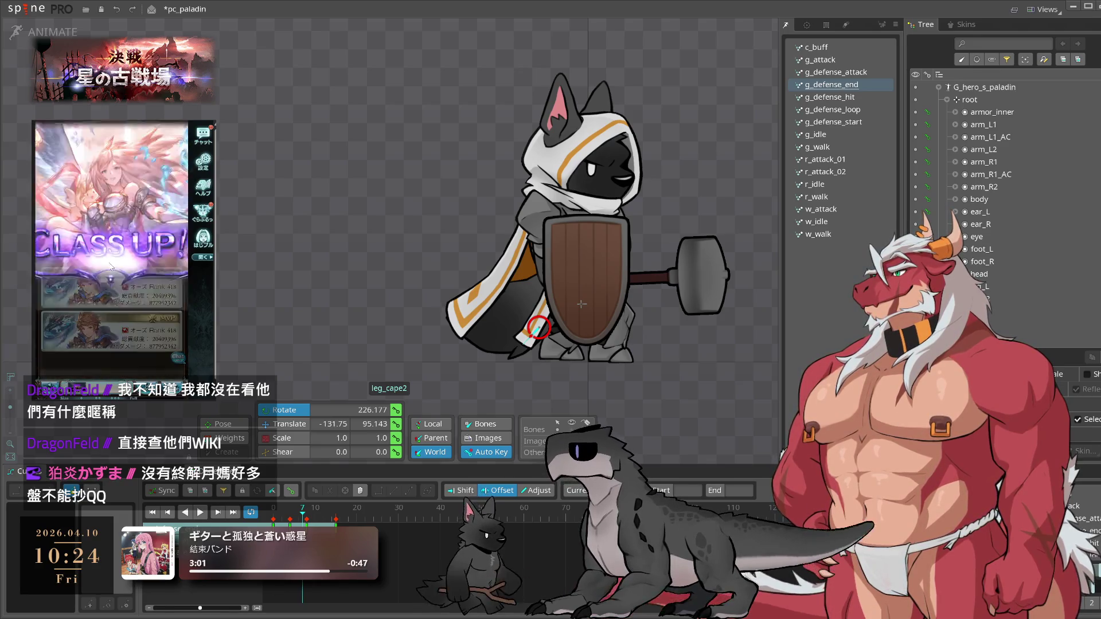
{"action": "left_click", "coordinate": [110, 267]}
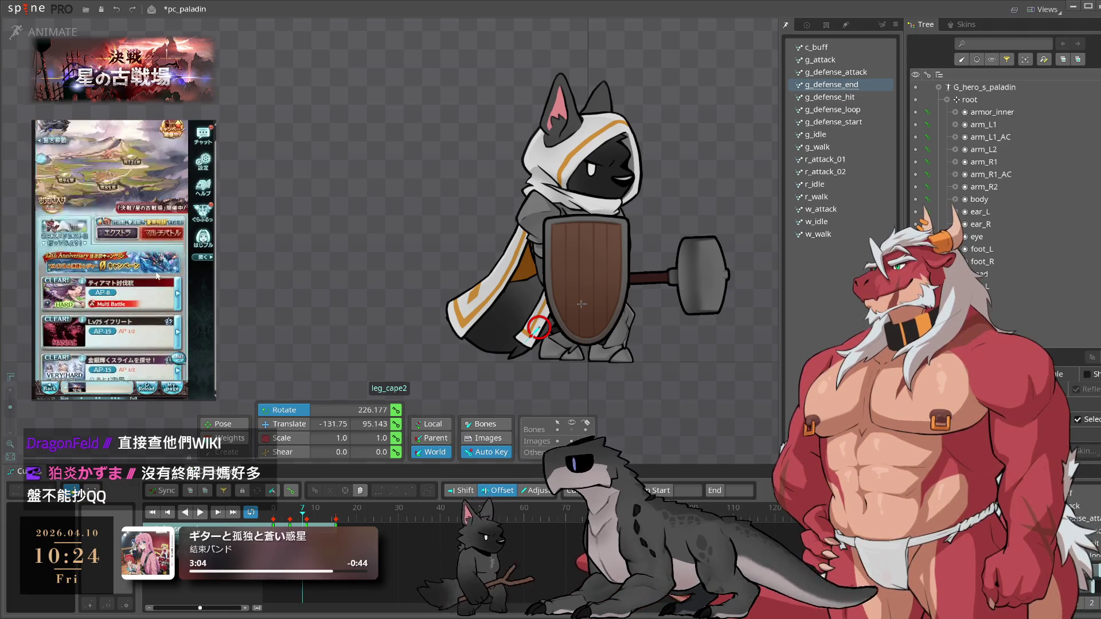
{"action": "left_click", "coordinate": [171, 252]}
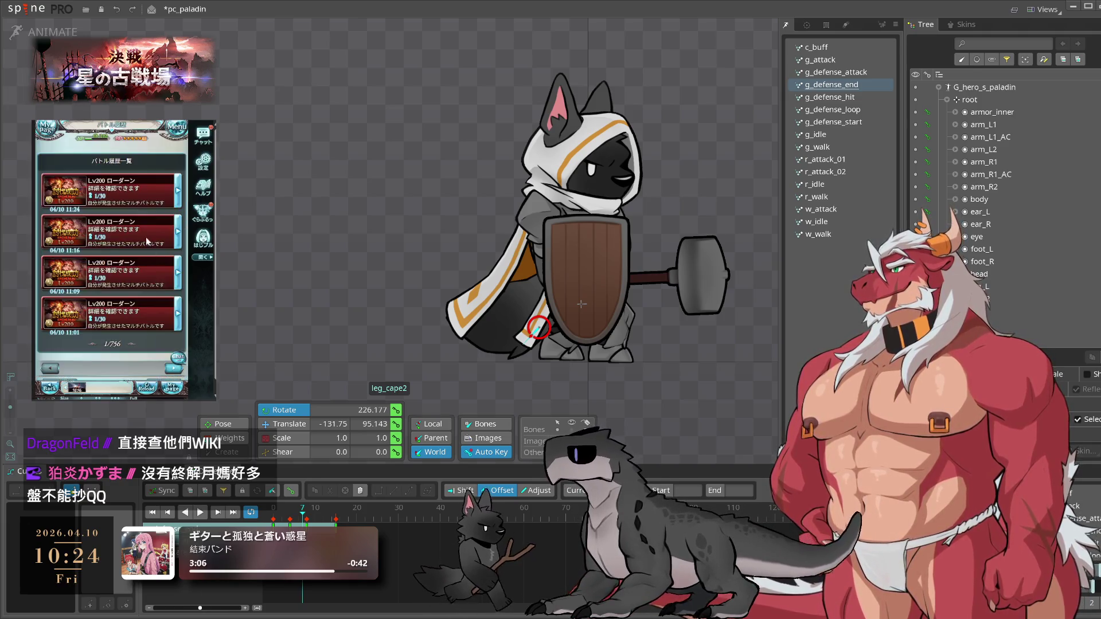
{"action": "left_click", "coordinate": [138, 183]}
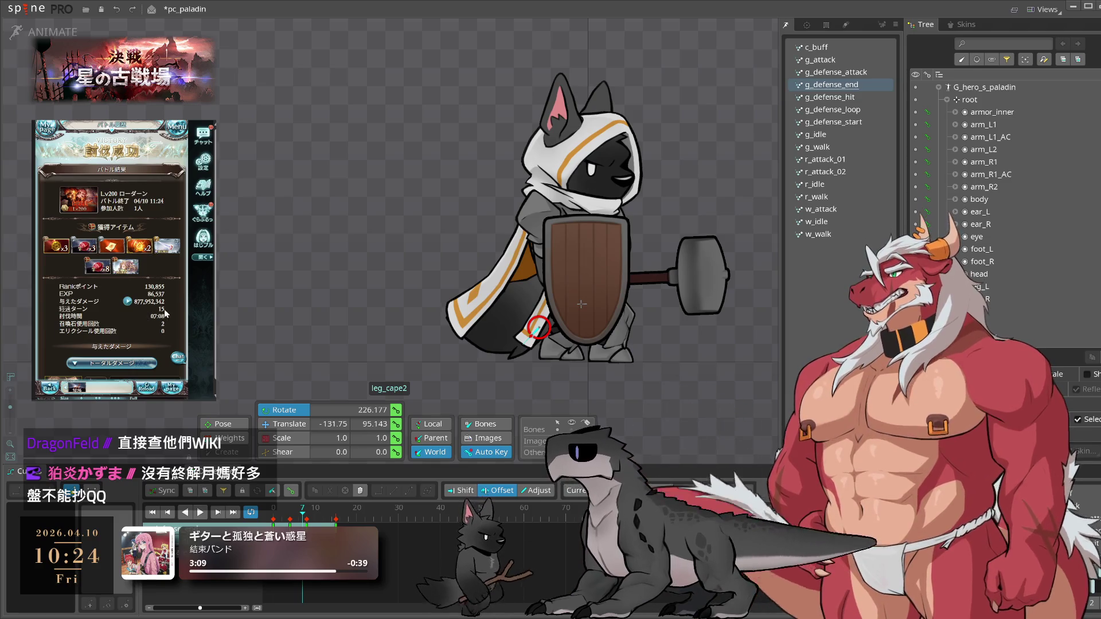
{"action": "scroll", "coordinate": [158, 319], "scroll_direction": "down", "scroll_amount": 5}
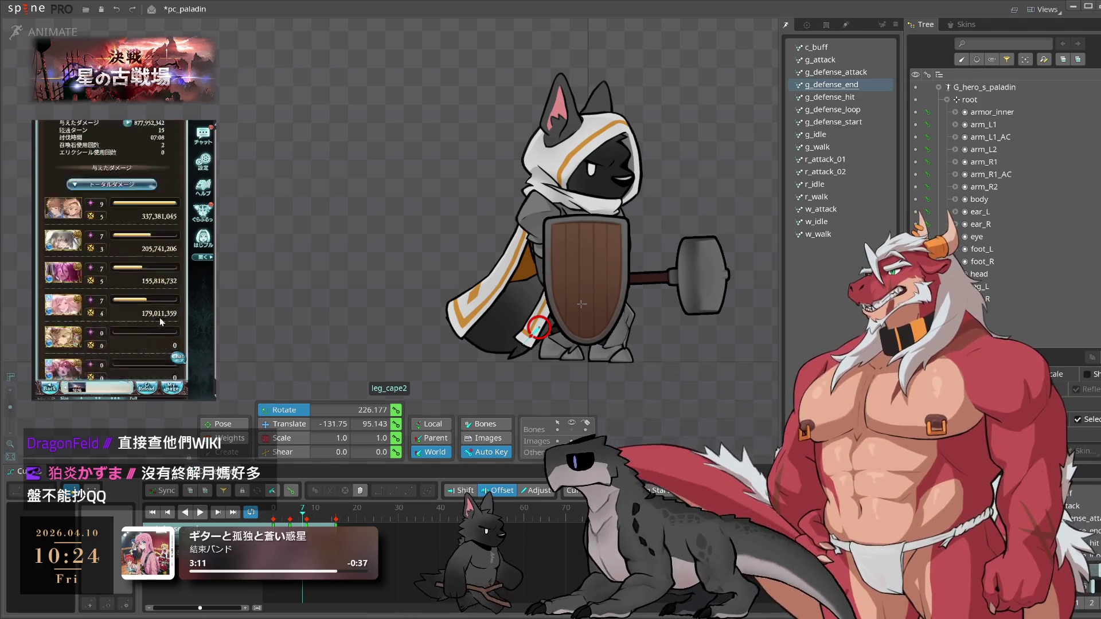
{"action": "scroll", "coordinate": [159, 318], "scroll_direction": "up", "scroll_amount": 5}
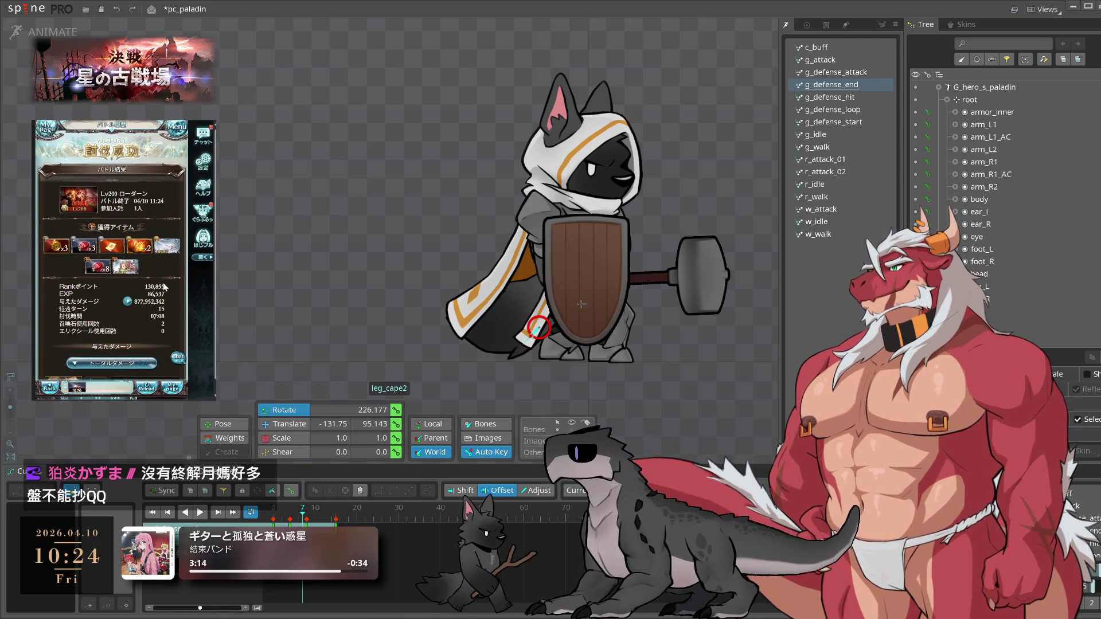
{"action": "left_click", "coordinate": [143, 295]}
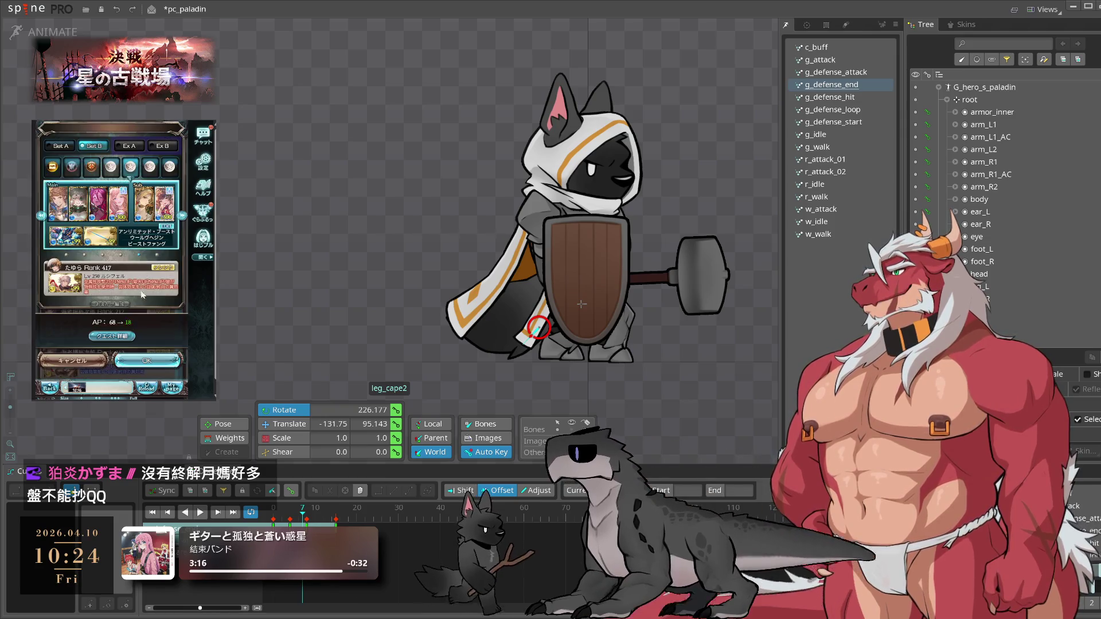
{"action": "left_click", "coordinate": [146, 359]}
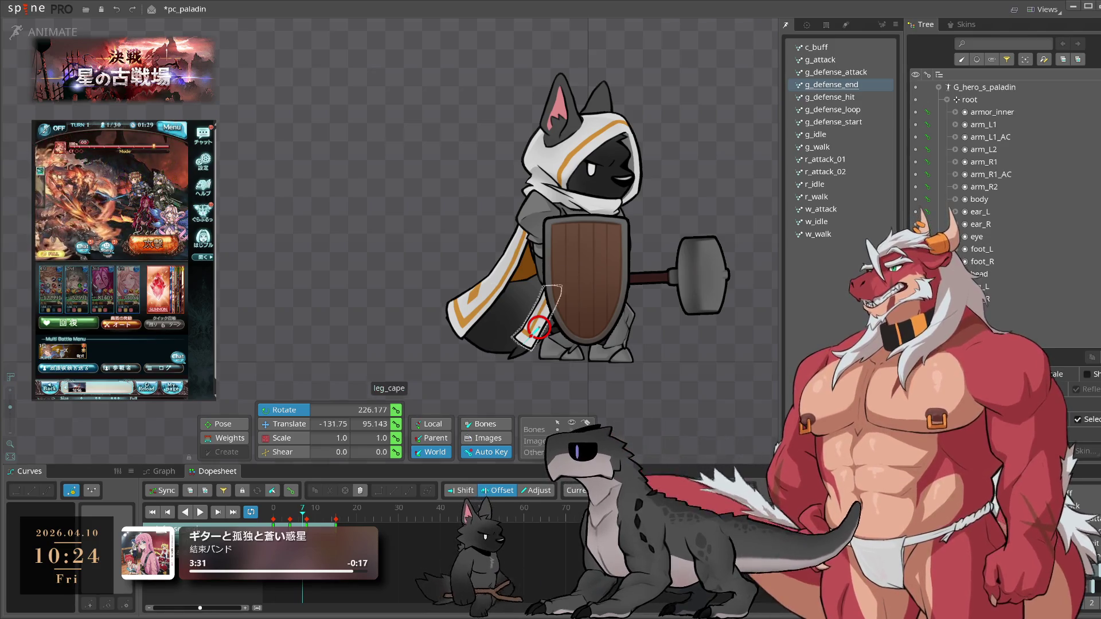
{"action": "key", "text": "l"}
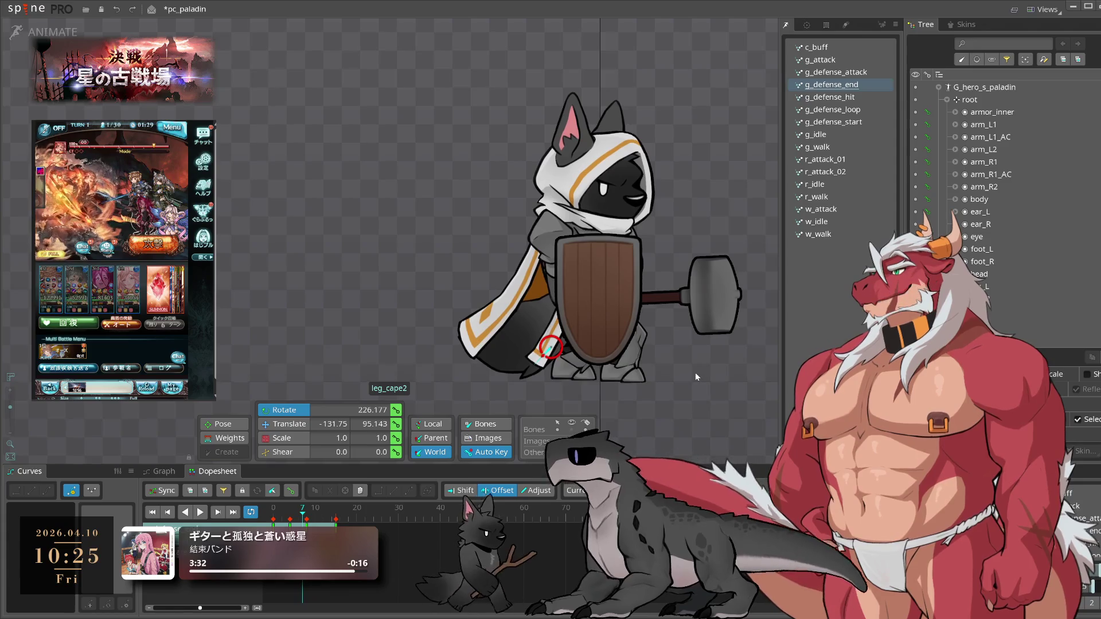
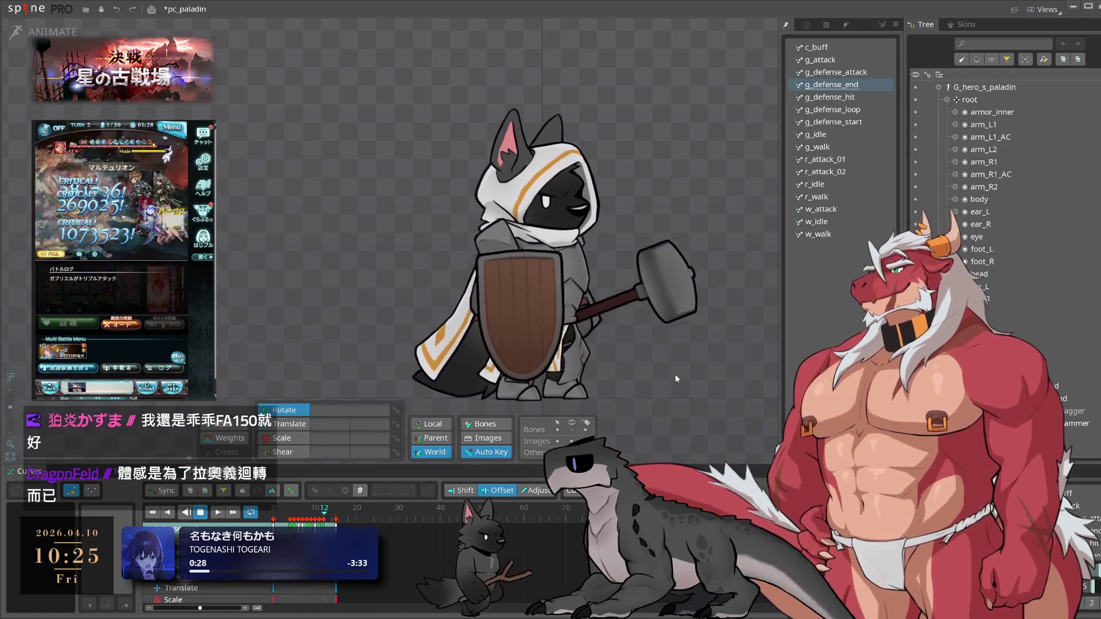
- Review g_defense_end by scrubbing from frame 4 to frame 12, then play it back
{"action": "left_click", "coordinate": [291, 520]}
{"action": "left_click_drag", "start_coordinate": [291, 521], "coordinate": [300, 523]}
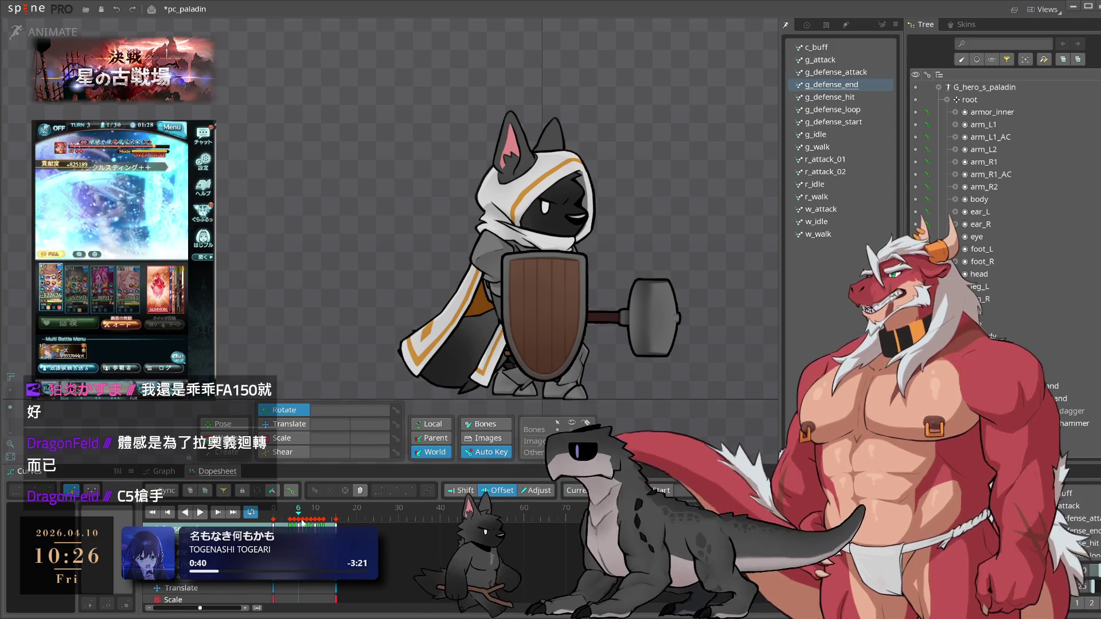
{"action": "left_click_drag", "start_coordinate": [302, 522], "coordinate": [336, 522]}
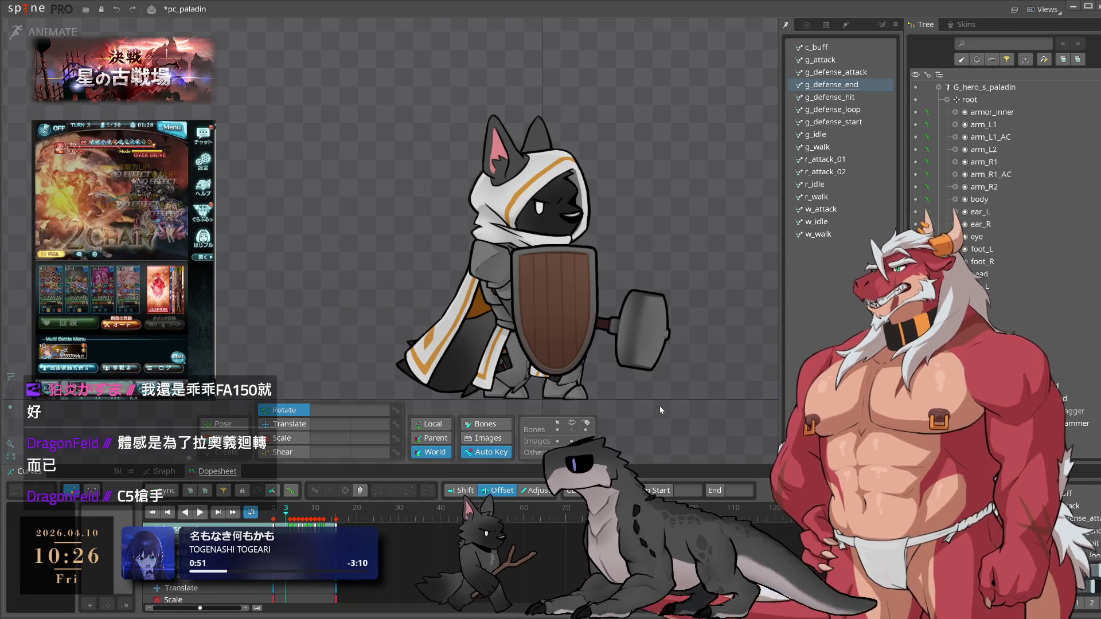
{"action": "key", "text": "space"}
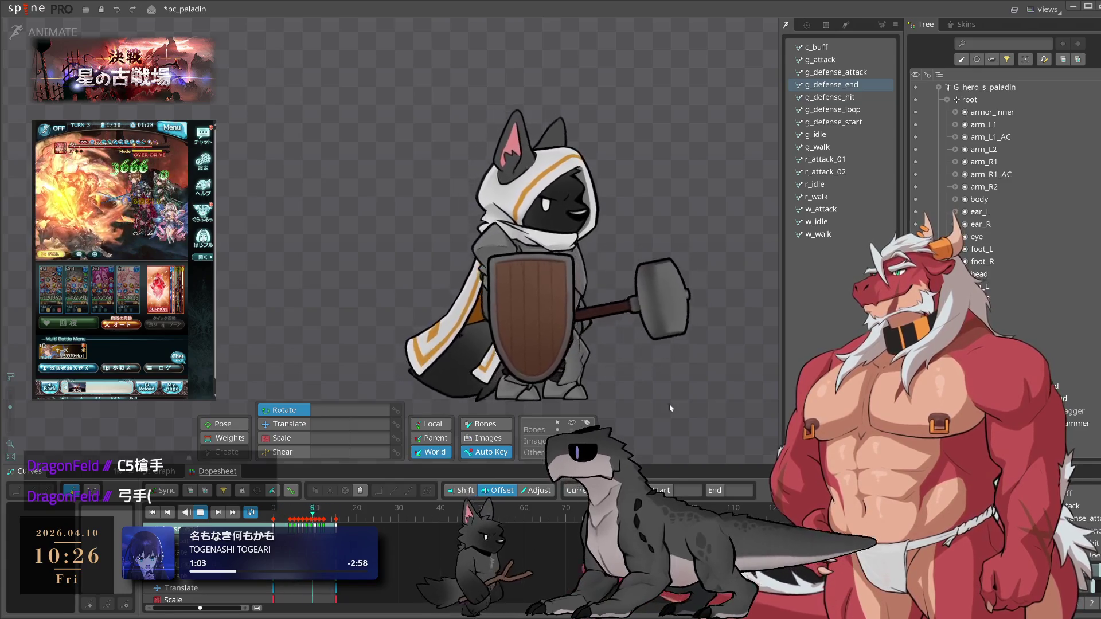
- Load g_defense_attack and step through its opening frames with the cape_1 bone selected
{"action": "left_click", "coordinate": [849, 76]}
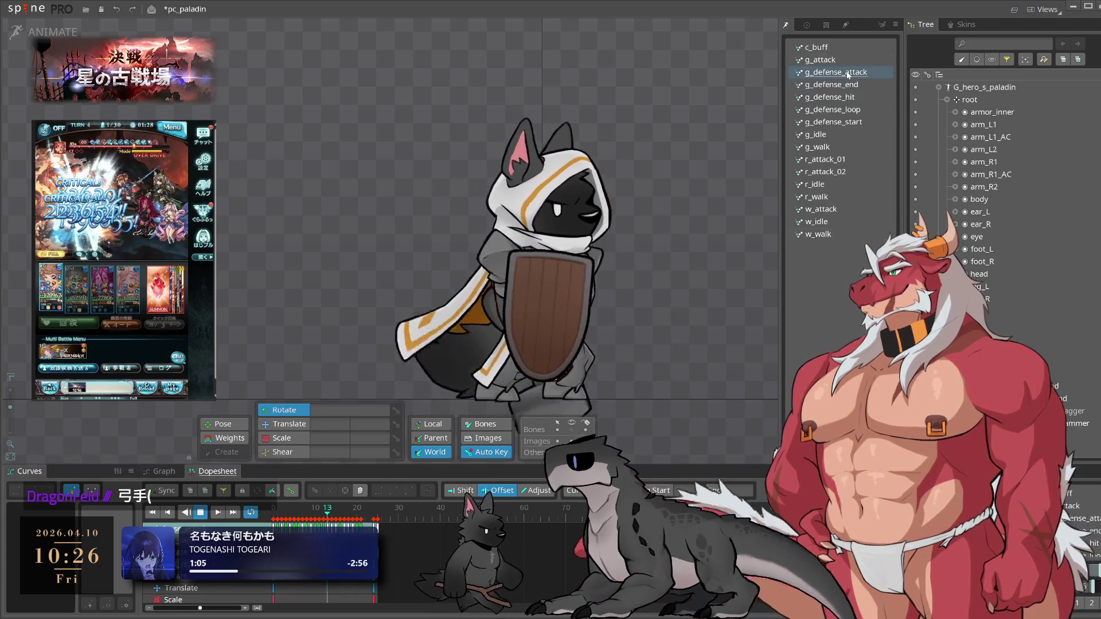
{"action": "key", "text": "space"}
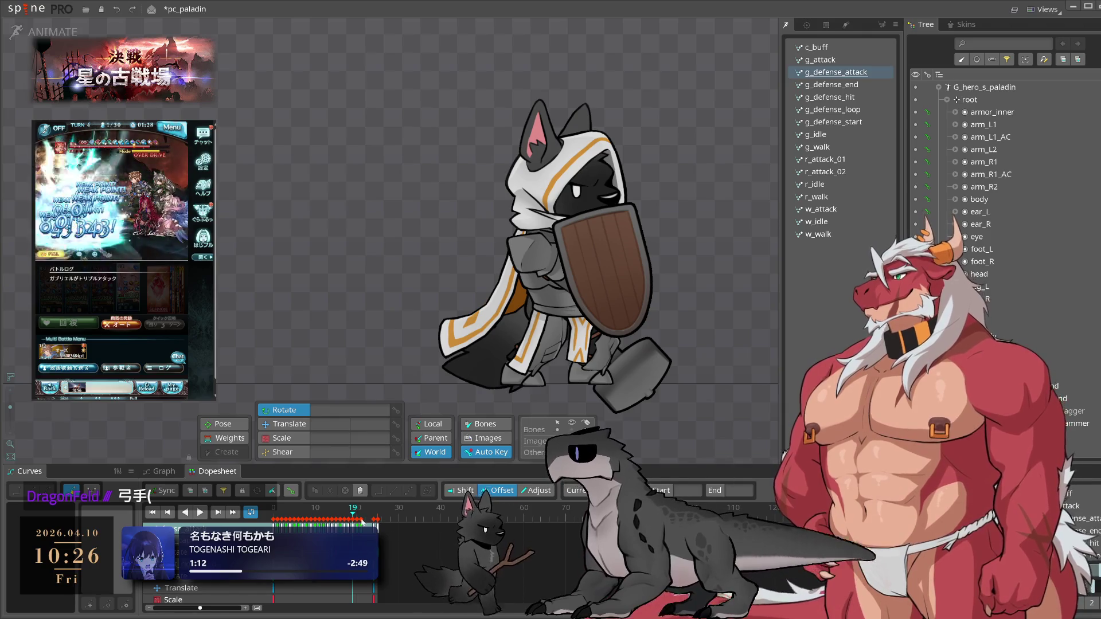
{"action": "left_click_drag", "start_coordinate": [352, 521], "coordinate": [286, 524]}
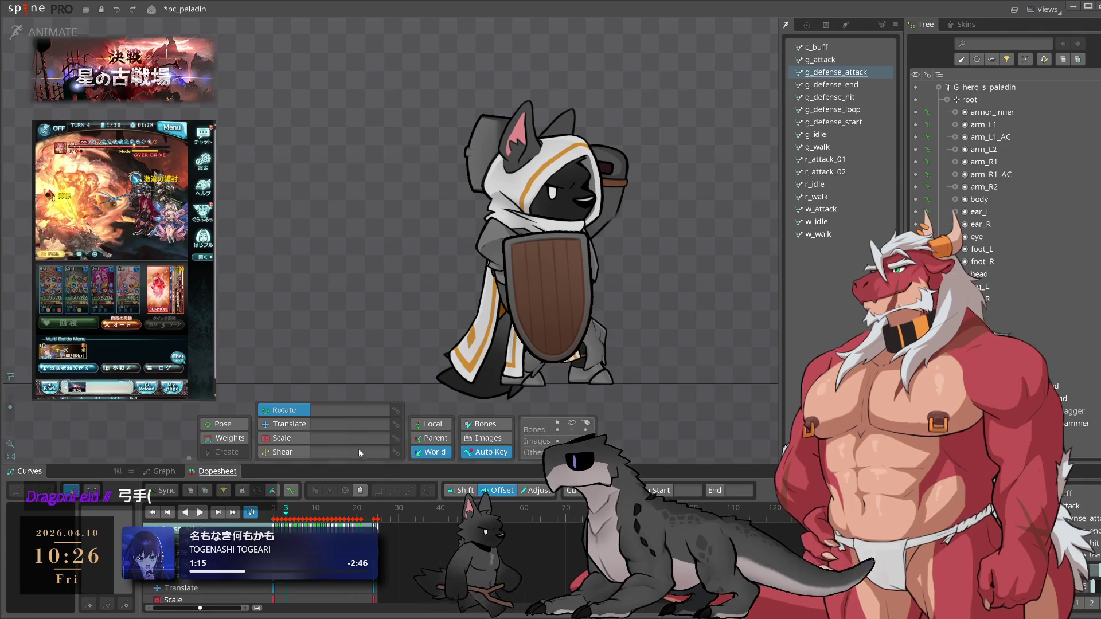
{"action": "left_click", "coordinate": [498, 271]}
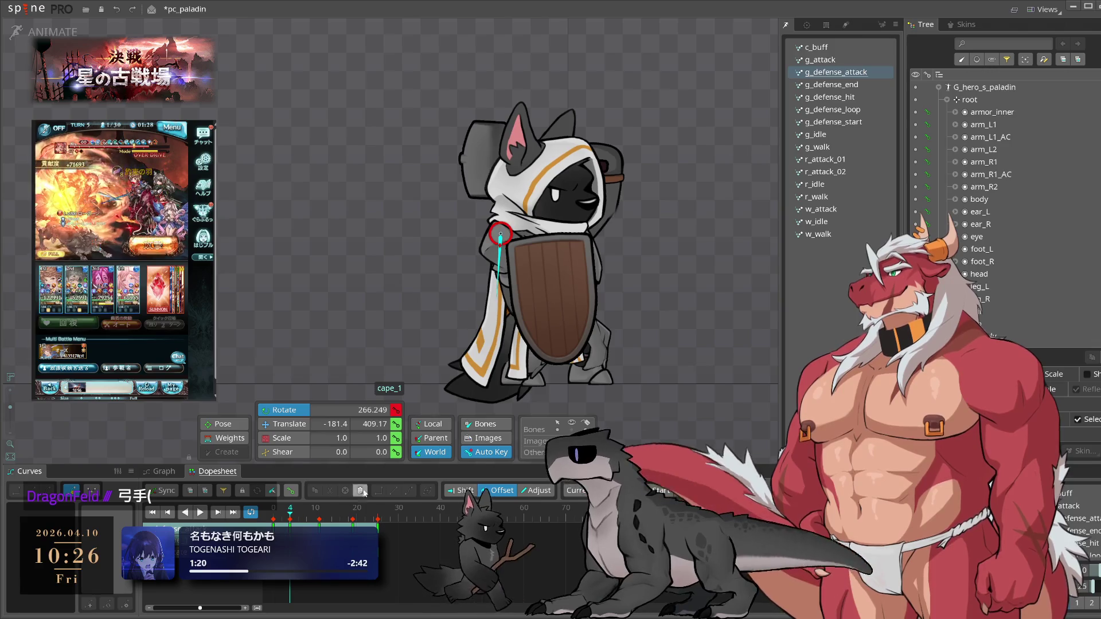
{"action": "mouse_move", "coordinate": [290, 518]}
{"action": "left_mouse_down"}
{"action": "mouse_move", "coordinate": [277, 519]}
{"action": "mouse_move", "coordinate": [287, 520]}
{"action": "left_mouse_up"}
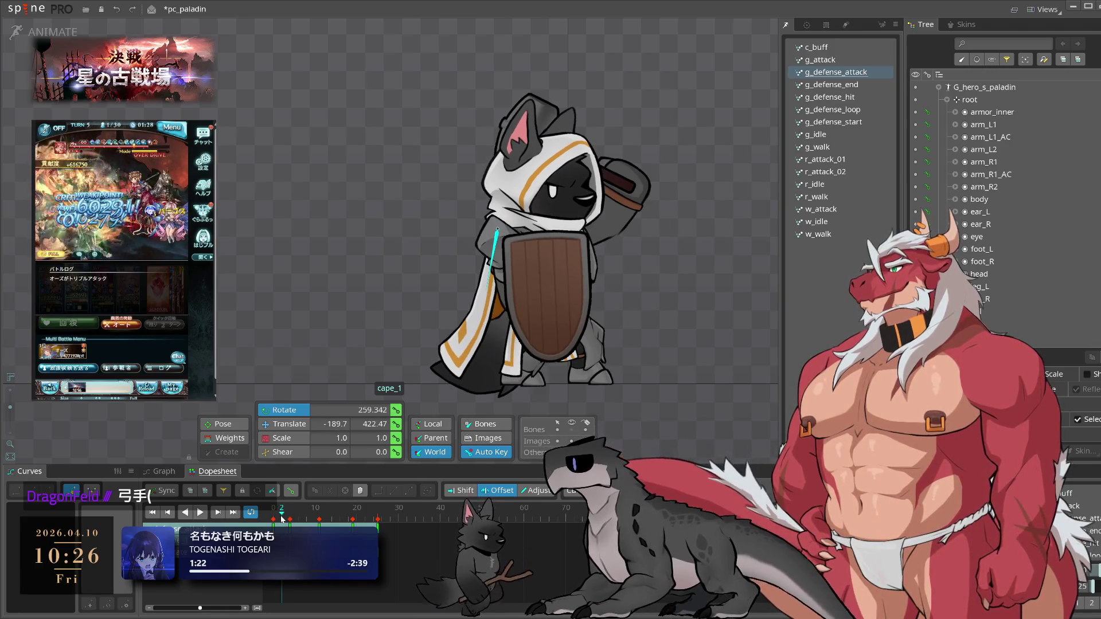
{"action": "key", "text": "space"}
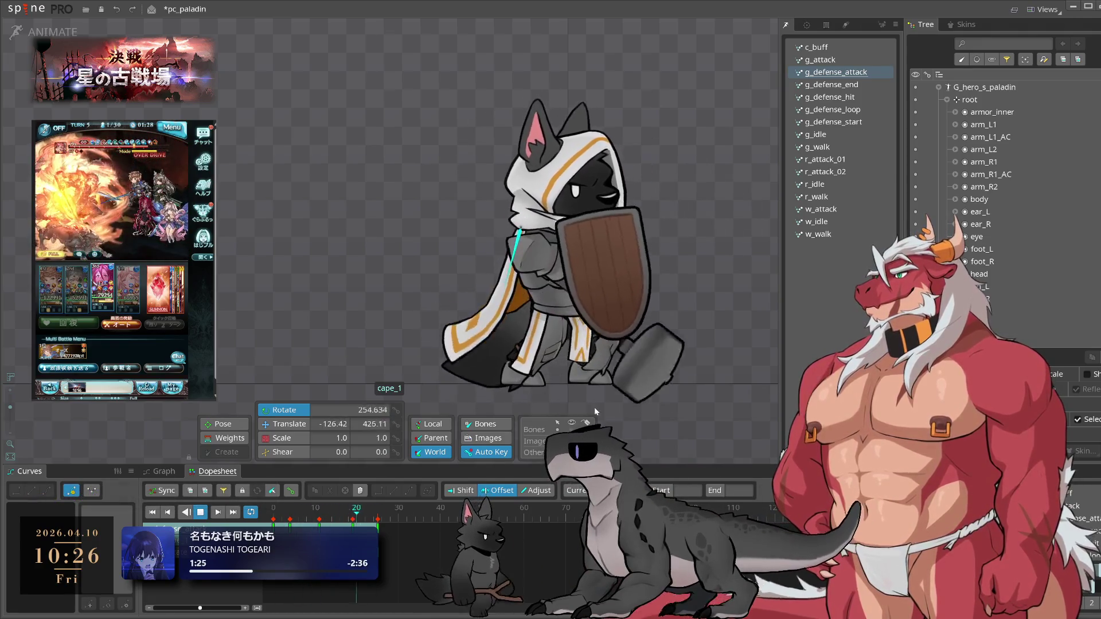
{"action": "key", "text": "space"}
{"action": "key", "text": "space"}
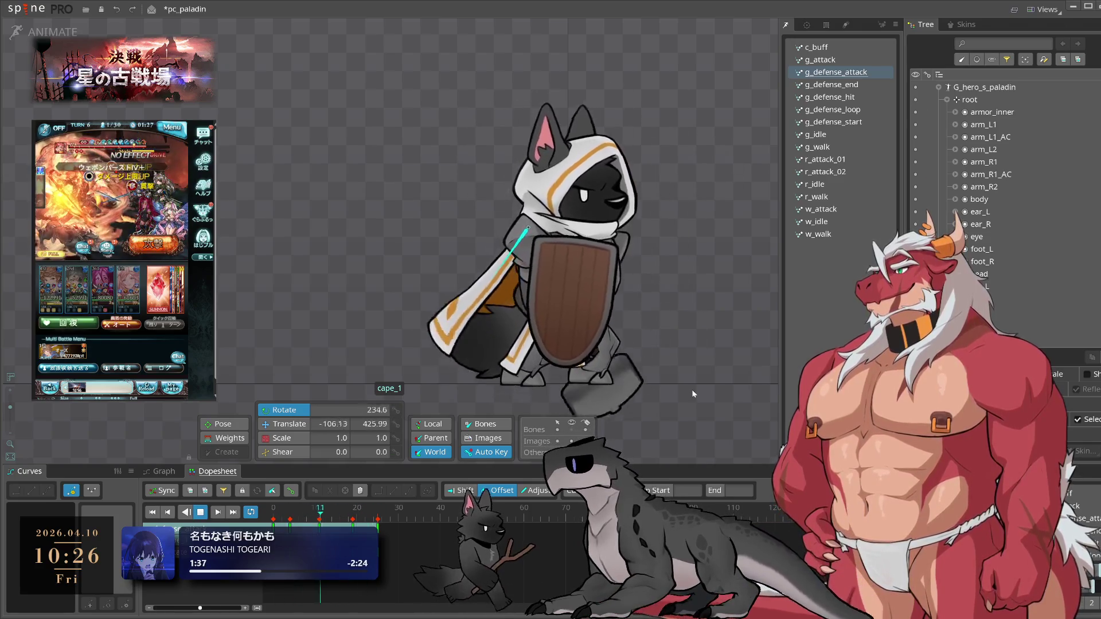
- Inspect the cape's tail and leg_cape bones at frame 0, then clear the selection
{"action": "left_click", "coordinate": [522, 326]}
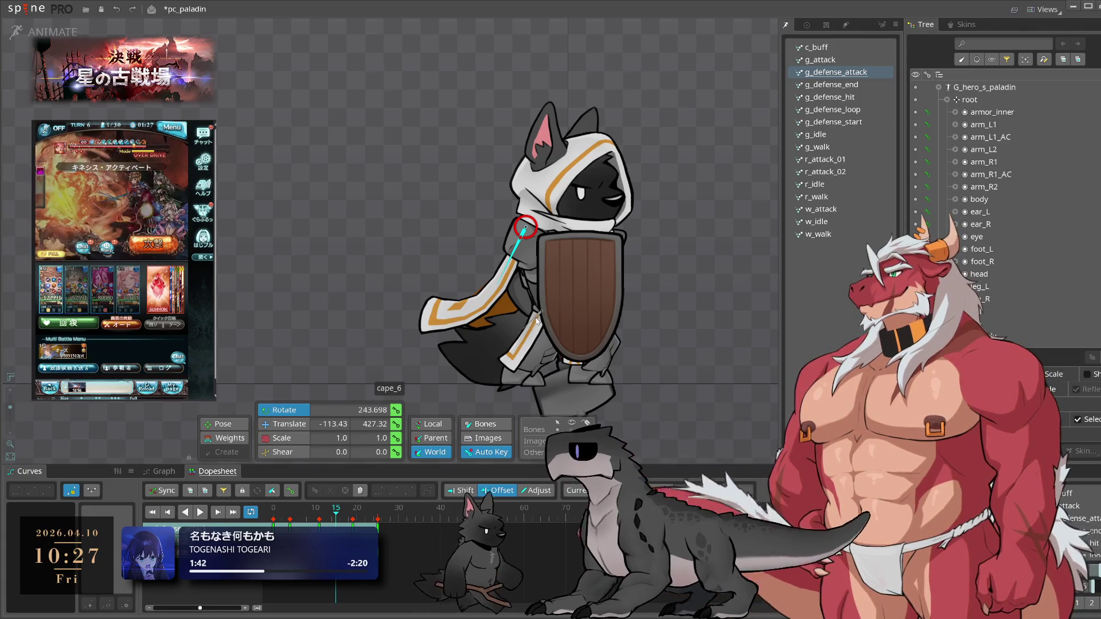
{"action": "left_click", "coordinate": [534, 316], "text": "ctrl"}
{"action": "key", "text": "Home"}
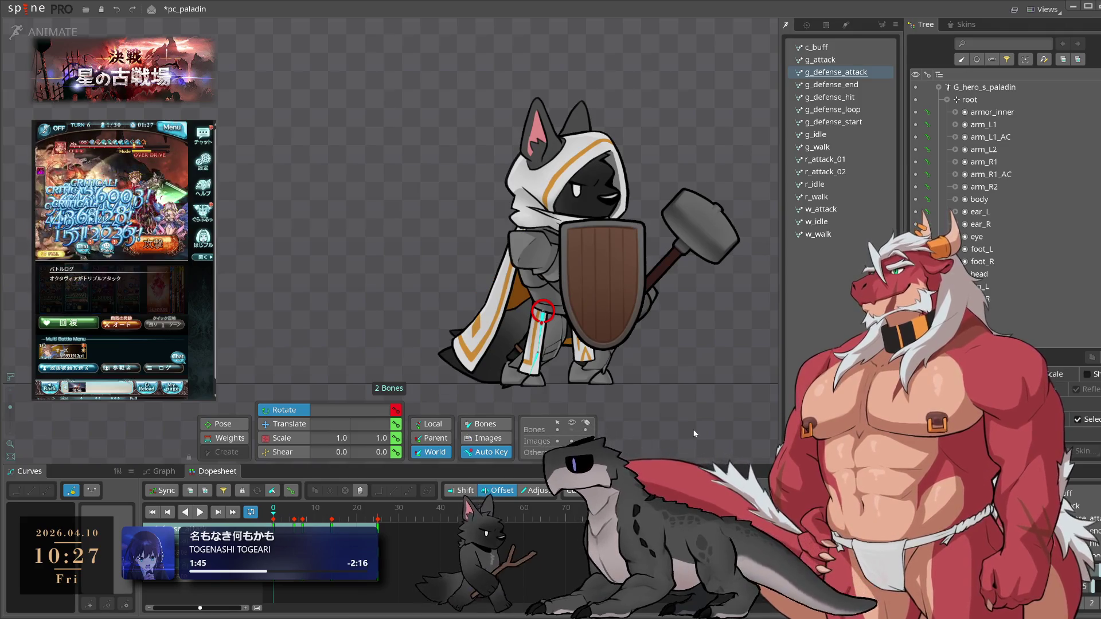
{"action": "key", "text": "Escape"}
- Compare g_defense_loop against the g_defense_attack pose, finishing on g_defense_loop
{"action": "left_click", "coordinate": [832, 110]}
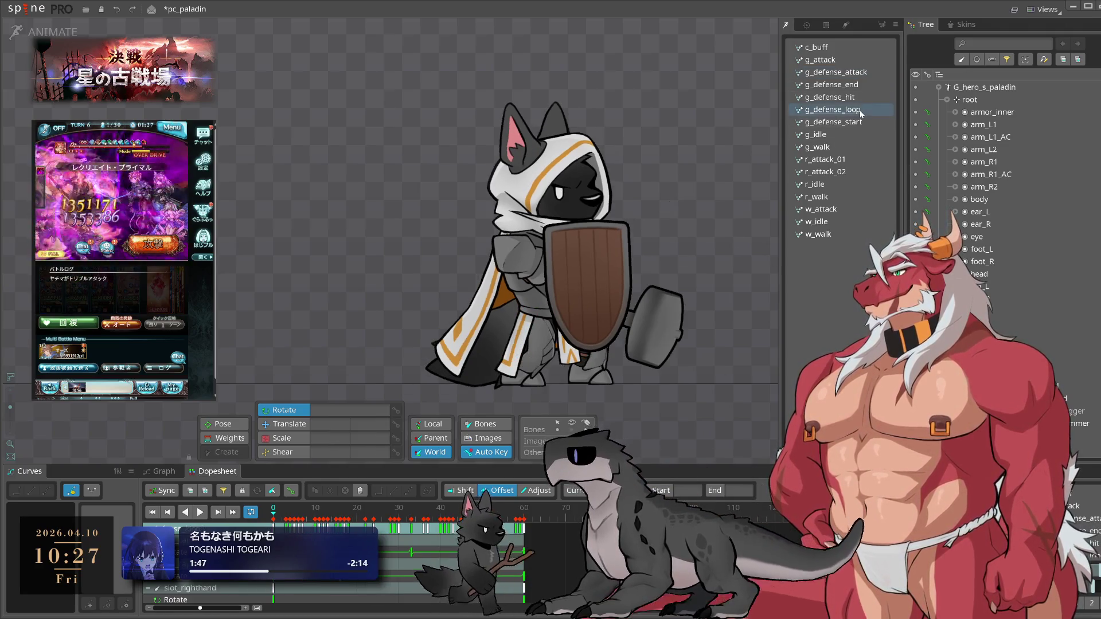
{"action": "key", "text": "l"}
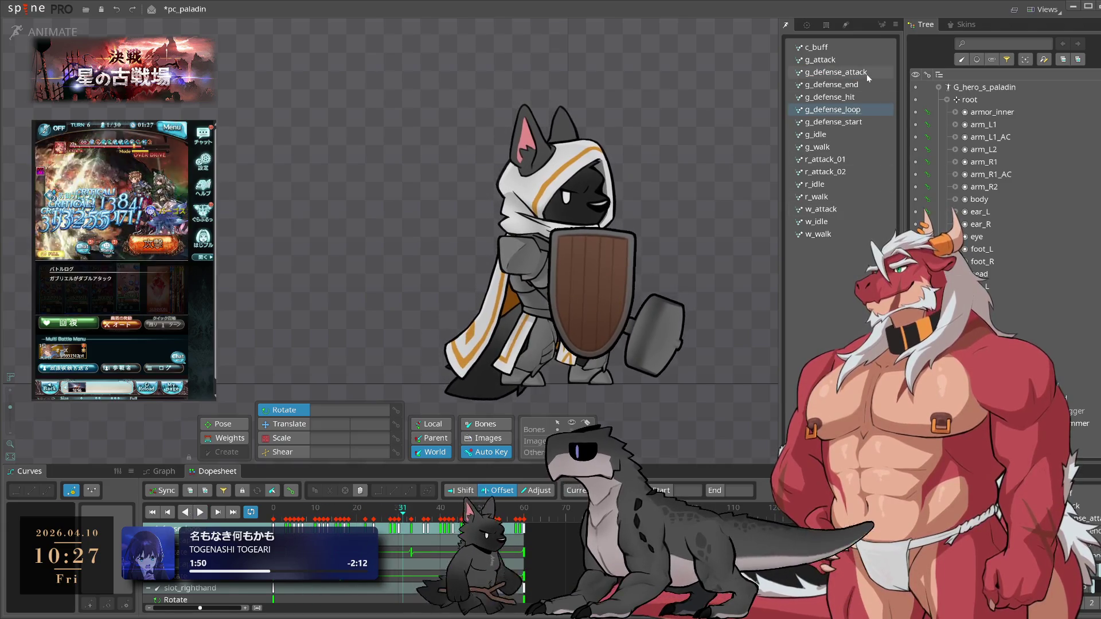
{"action": "left_click", "coordinate": [858, 110]}
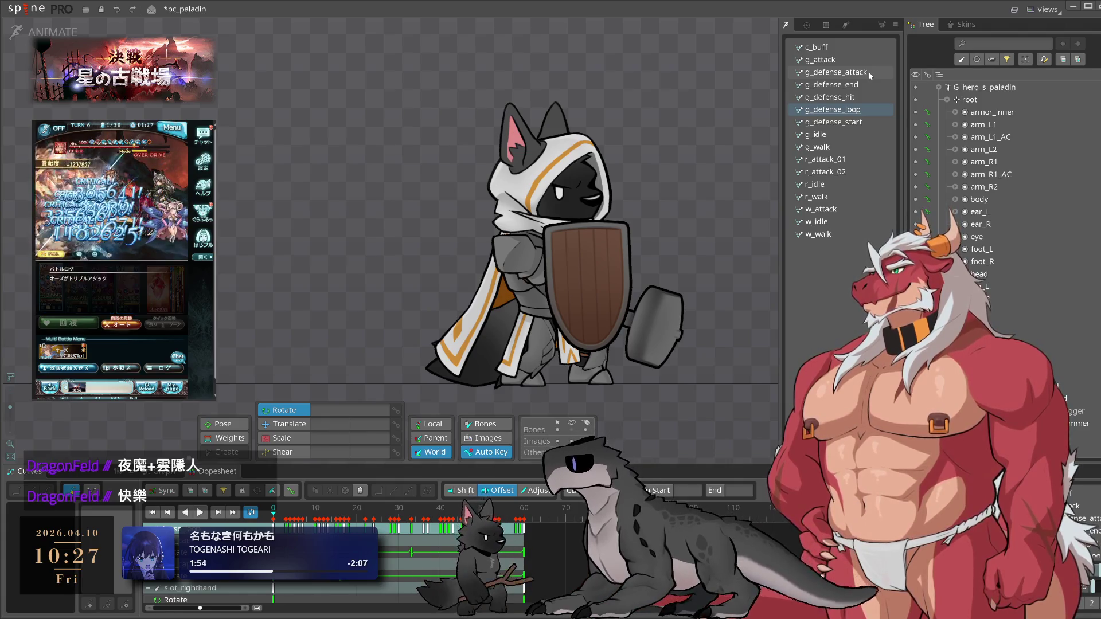
{"action": "left_click", "coordinate": [869, 71]}
{"action": "left_click", "coordinate": [859, 110]}
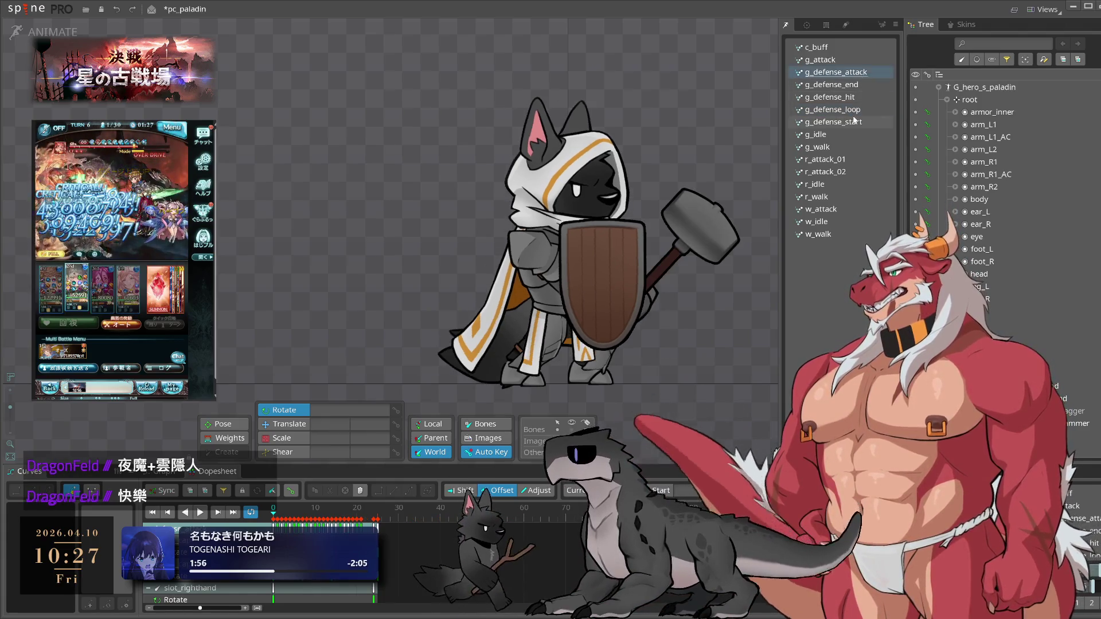
{"action": "left_click", "coordinate": [855, 74]}
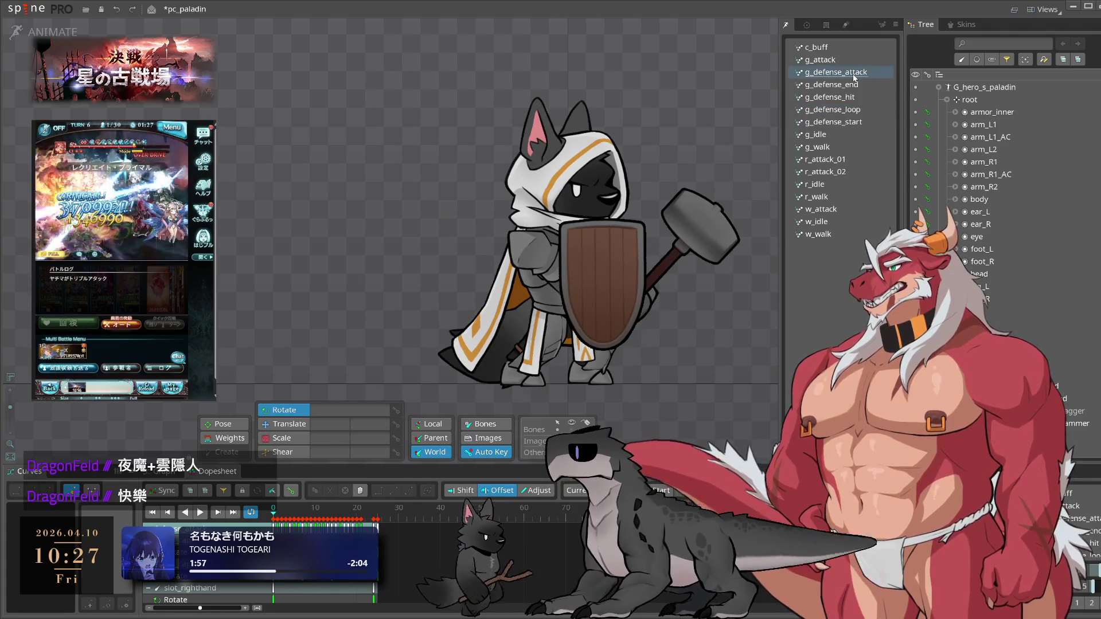
{"action": "left_click", "coordinate": [866, 110]}
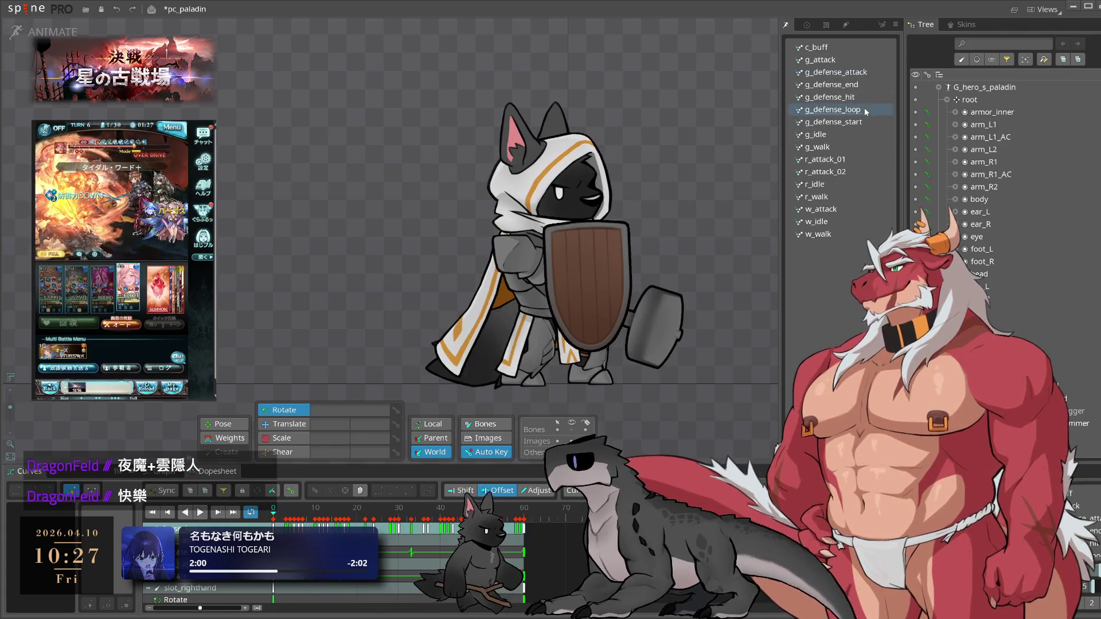
- Copy the hip bone's keys from g_defense_loop and paste them into g_defense_attack
{"action": "left_click", "coordinate": [548, 329]}
{"action": "scroll", "coordinate": [548, 329], "scroll_direction": "up", "scroll_amount": 3}
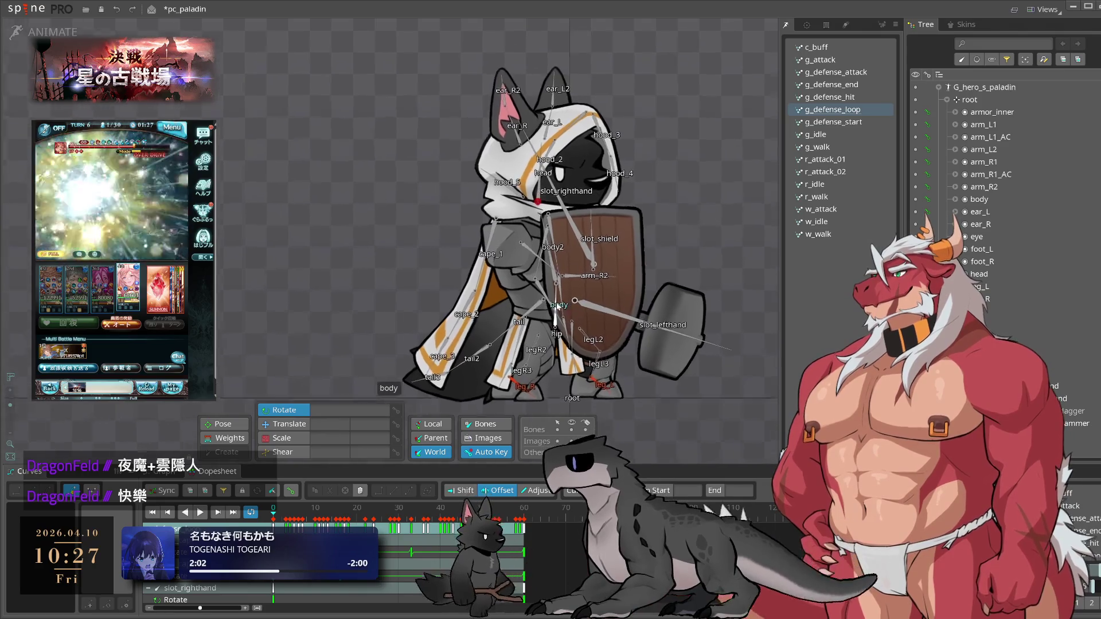
{"action": "key", "text": "ctrl+c"}
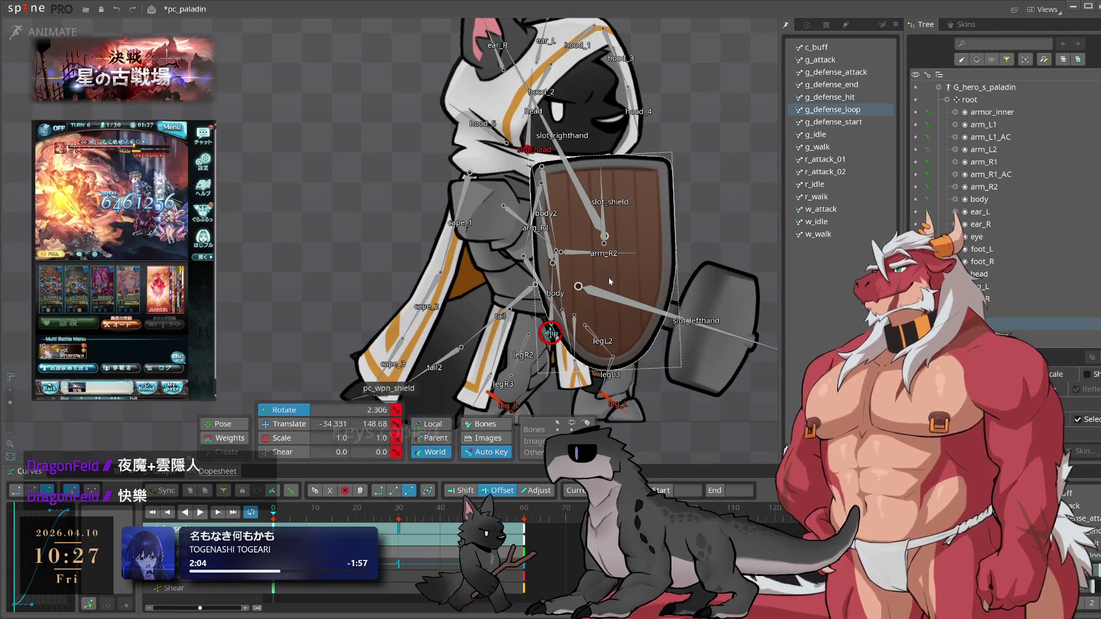
{"action": "left_click", "coordinate": [854, 73]}
{"action": "key", "text": "ctrl+v"}
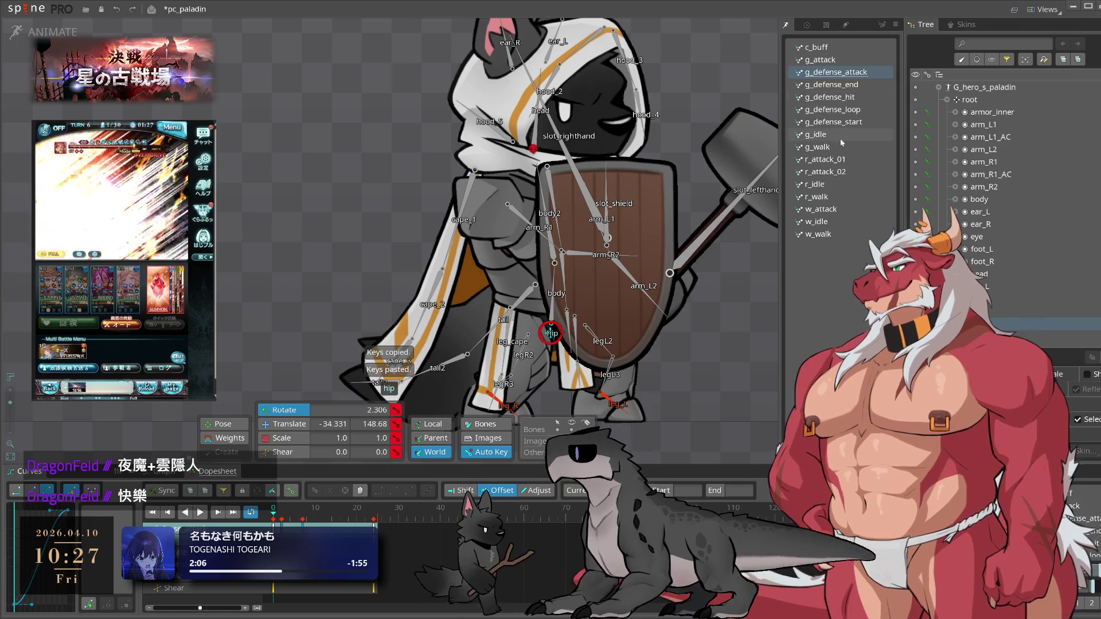
- Check g_defense_loop, g_defense_attack and g_defense_hit, ending on g_defense_loop
{"action": "left_click", "coordinate": [858, 112]}
{"action": "left_click", "coordinate": [869, 73]}
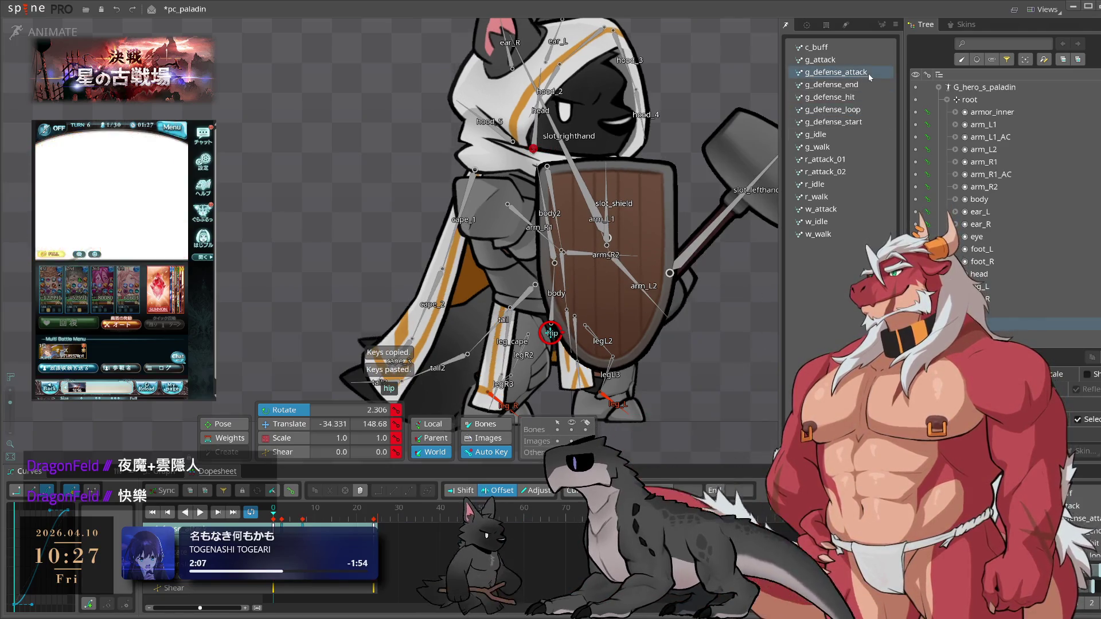
{"action": "left_click", "coordinate": [858, 110]}
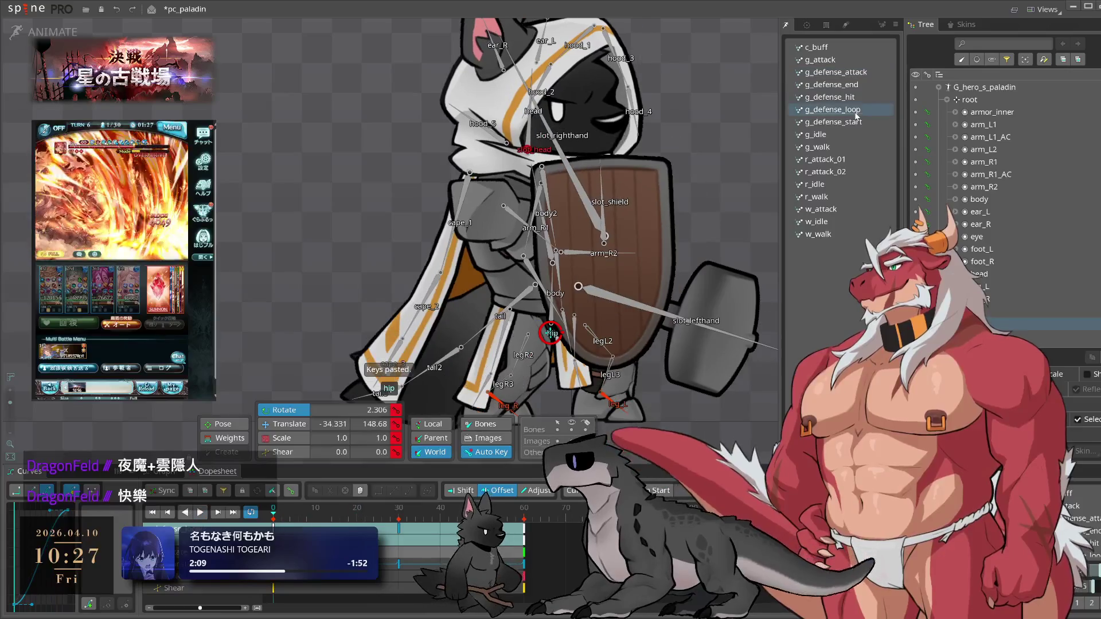
{"action": "left_click", "coordinate": [865, 97]}
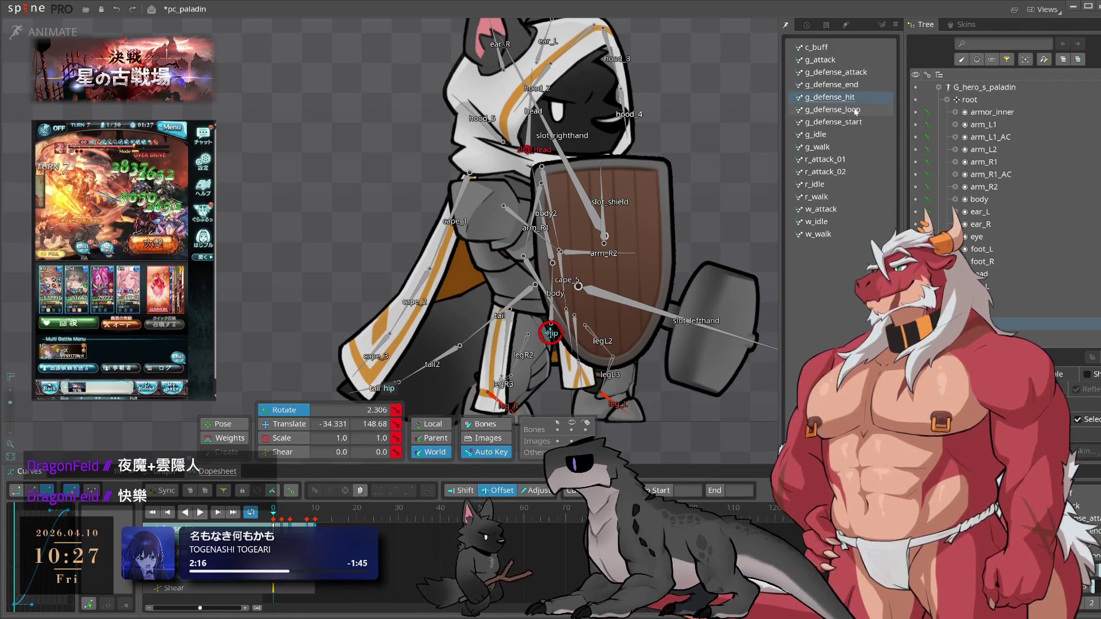
{"action": "left_click", "coordinate": [857, 110]}
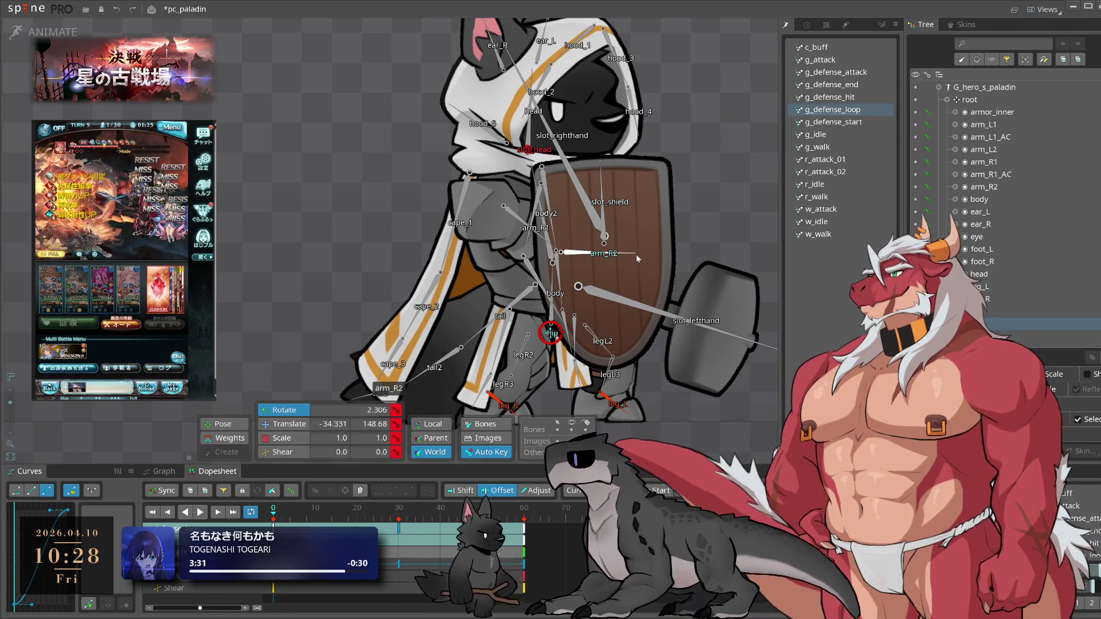
- Copy the cape and tail bone keys from g_defense_loop into g_defense_attack
{"action": "left_click_drag", "start_coordinate": [636, 254], "coordinate": [650, 257]}
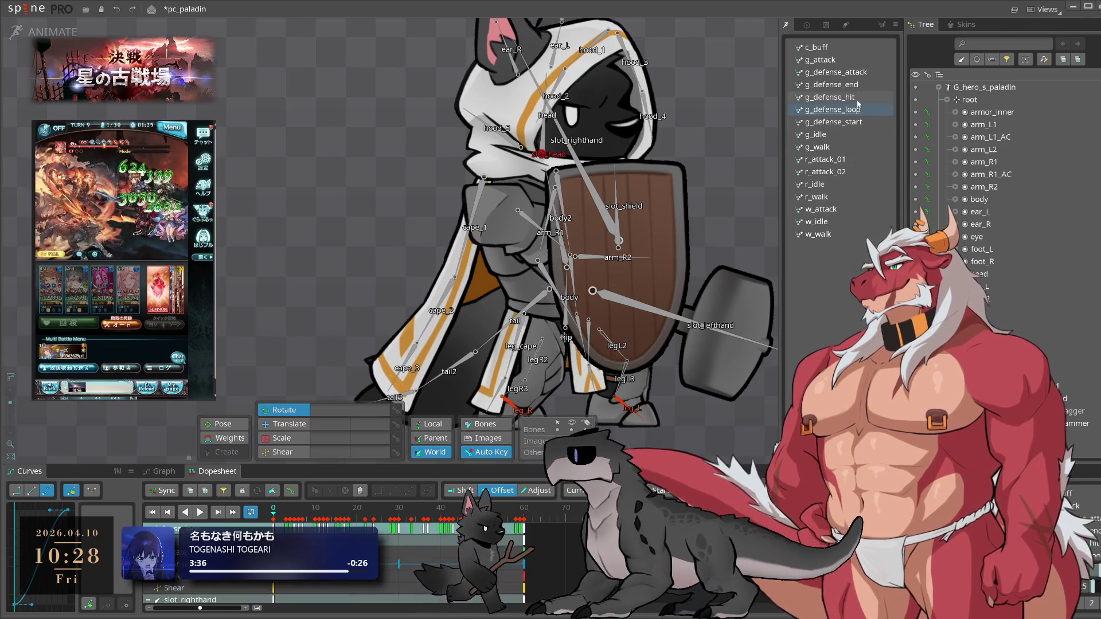
{"action": "left_click", "coordinate": [861, 77]}
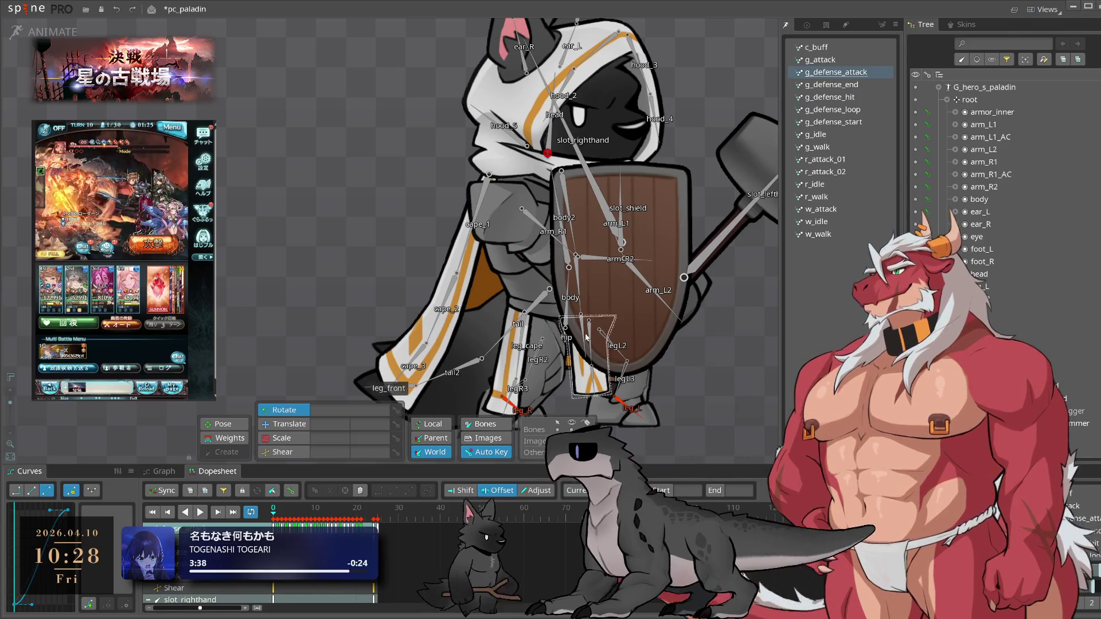
{"action": "left_click", "coordinate": [857, 108]}
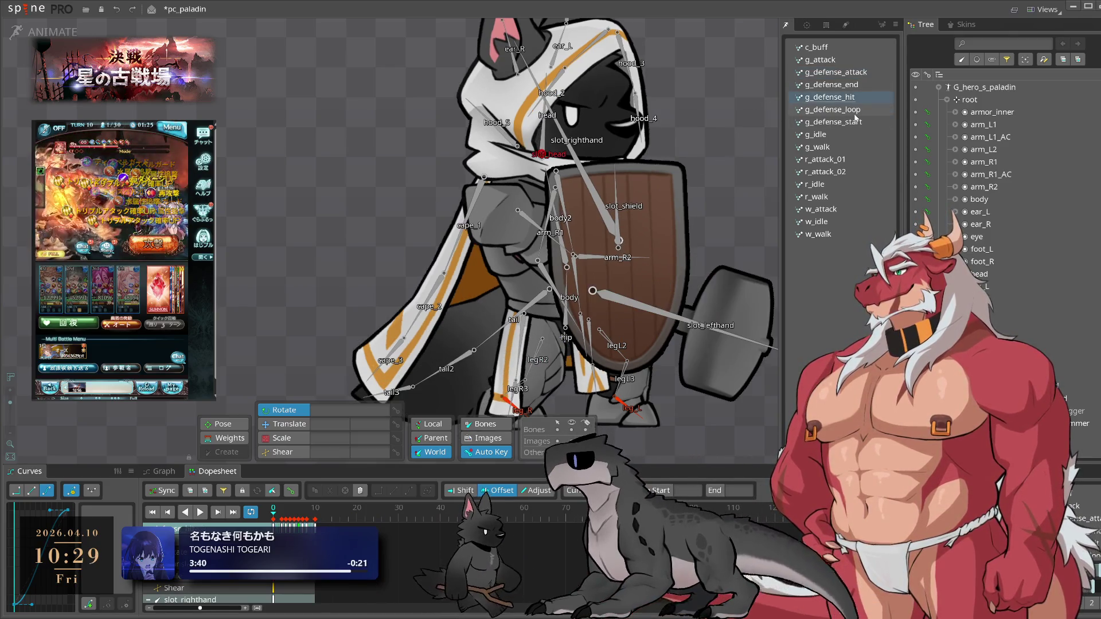
{"action": "left_click", "coordinate": [523, 315]}
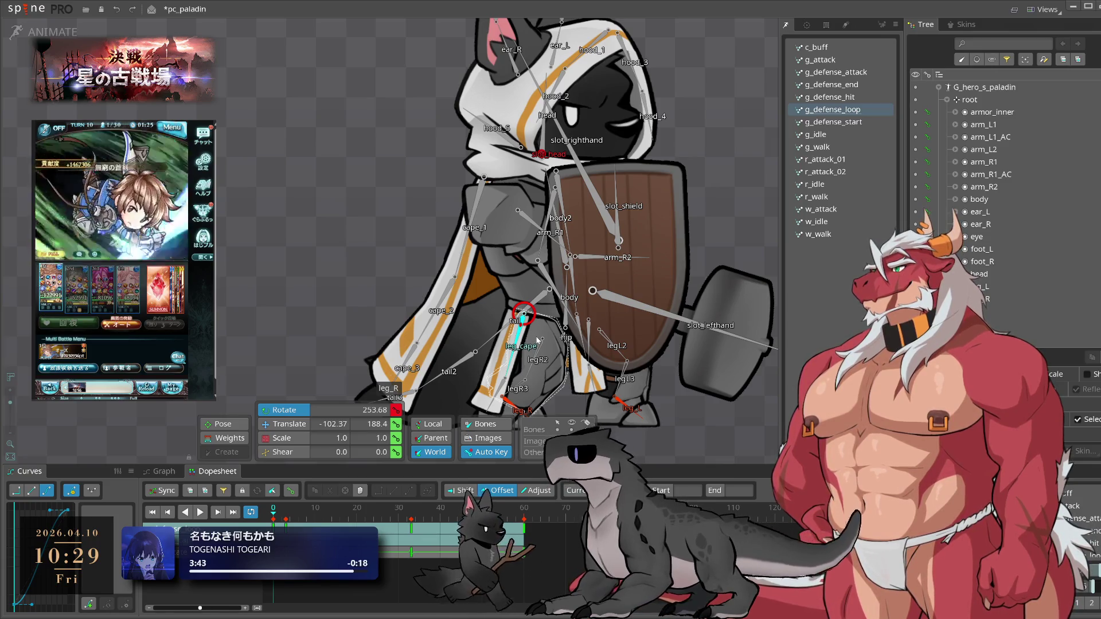
{"action": "left_click", "coordinate": [538, 340], "text": "ctrl"}
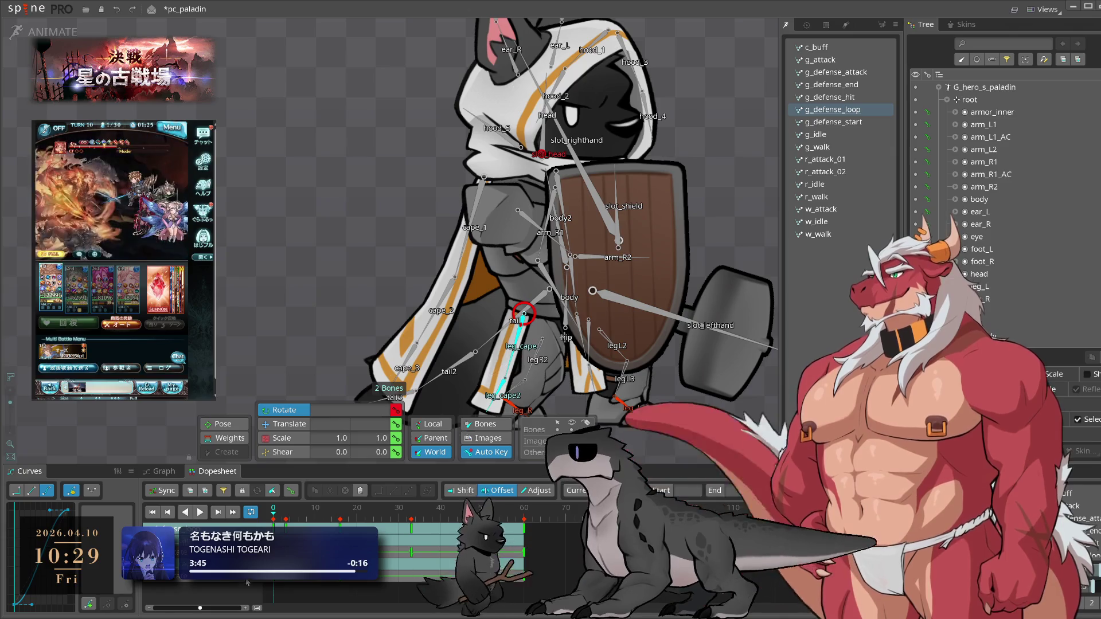
{"action": "key", "text": "ctrl+c"}
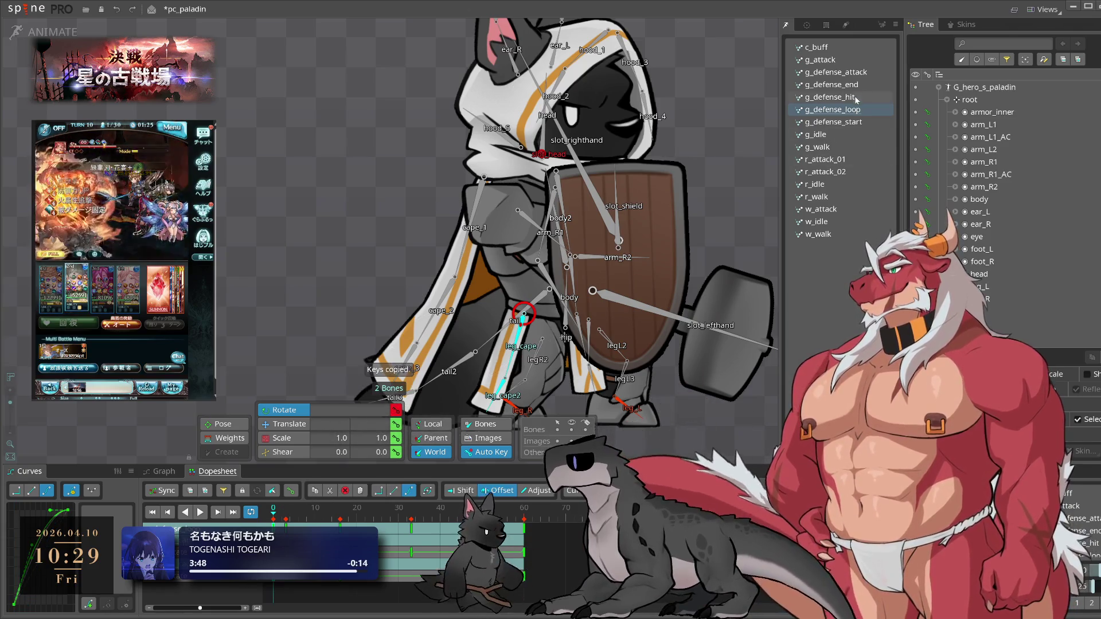
{"action": "left_click", "coordinate": [857, 74]}
{"action": "key", "text": "ctrl+v"}
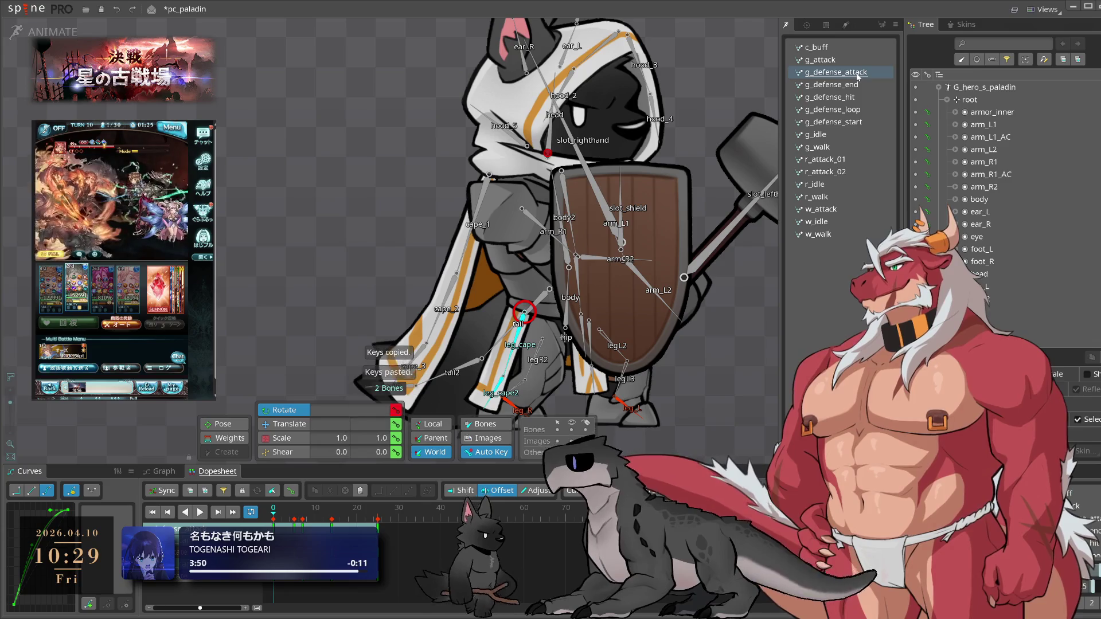
- Copy the hip bone's keys in g_defense_attack and paste them at frame 24
{"action": "key", "text": "space"}
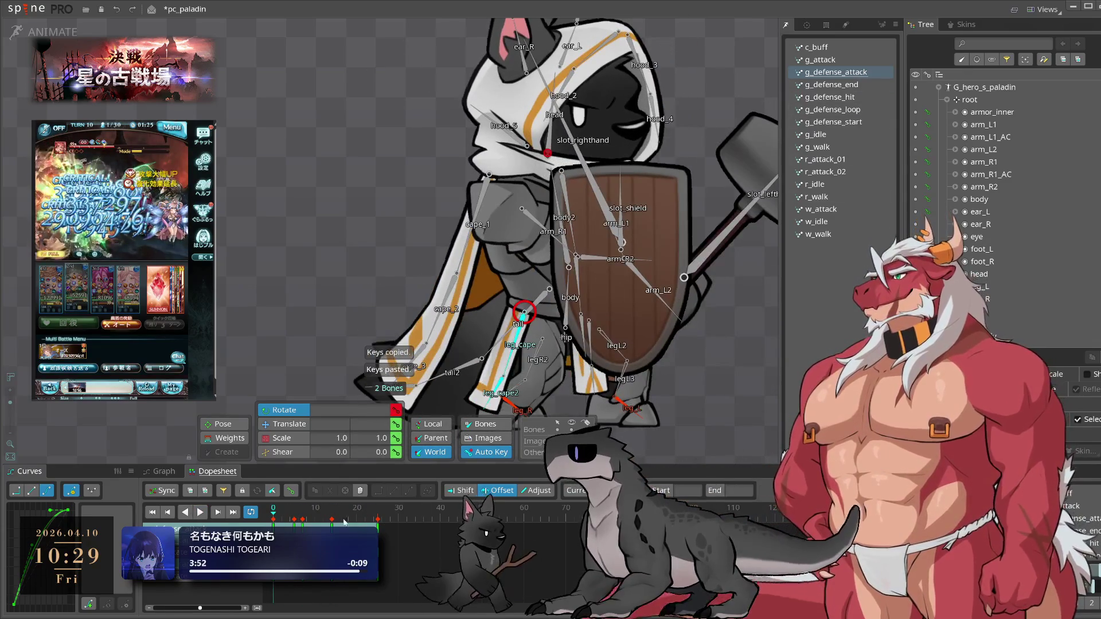
{"action": "left_click_drag", "start_coordinate": [272, 519], "coordinate": [379, 519]}
{"action": "left_click", "coordinate": [274, 516]}
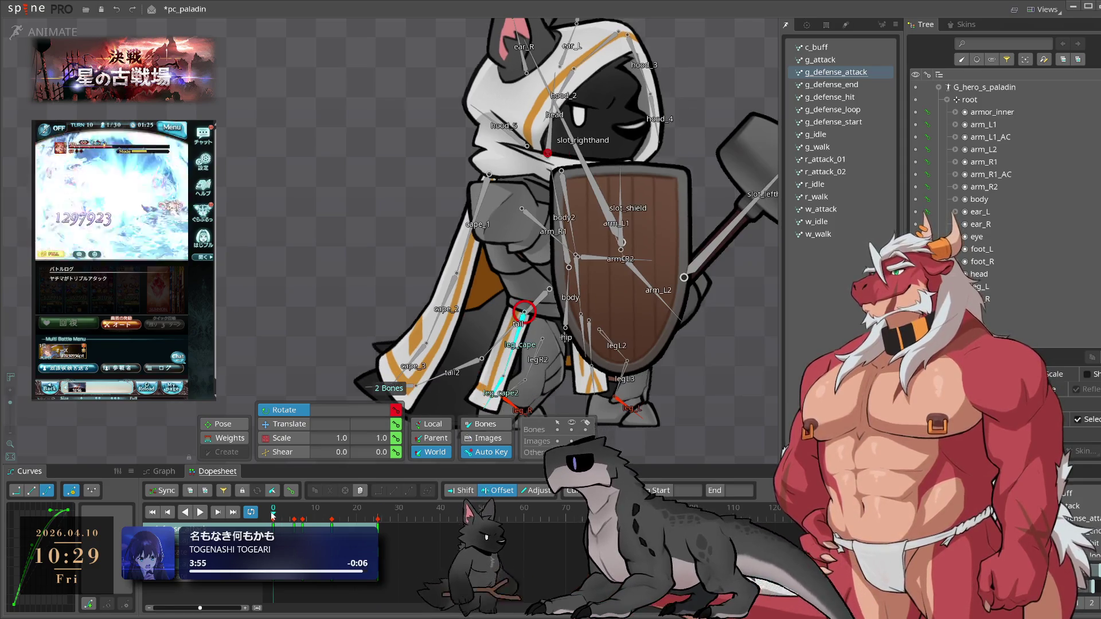
{"action": "left_click", "coordinate": [565, 338]}
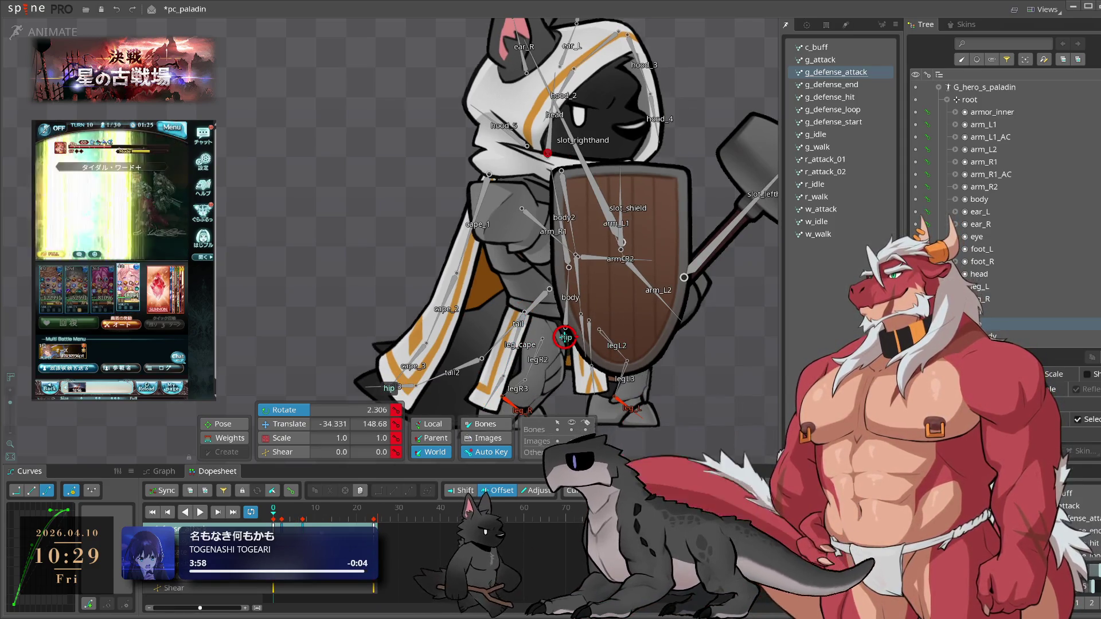
{"action": "key", "text": "ctrl+c"}
{"action": "left_click", "coordinate": [373, 509]}
{"action": "key", "text": "ctrl+v"}
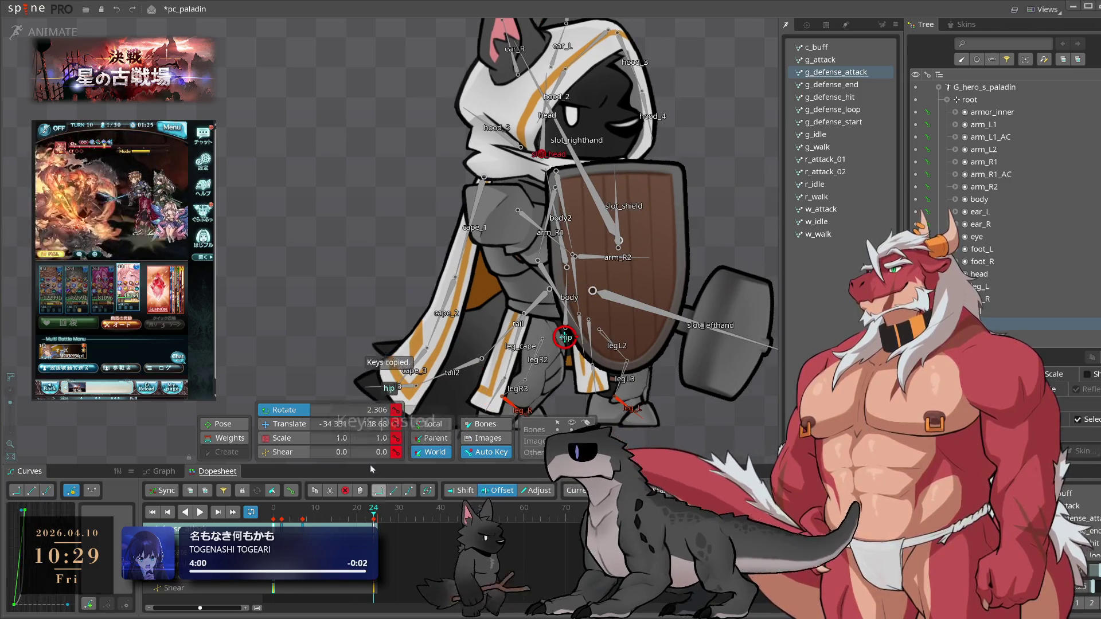
{"action": "left_click", "coordinate": [373, 527]}
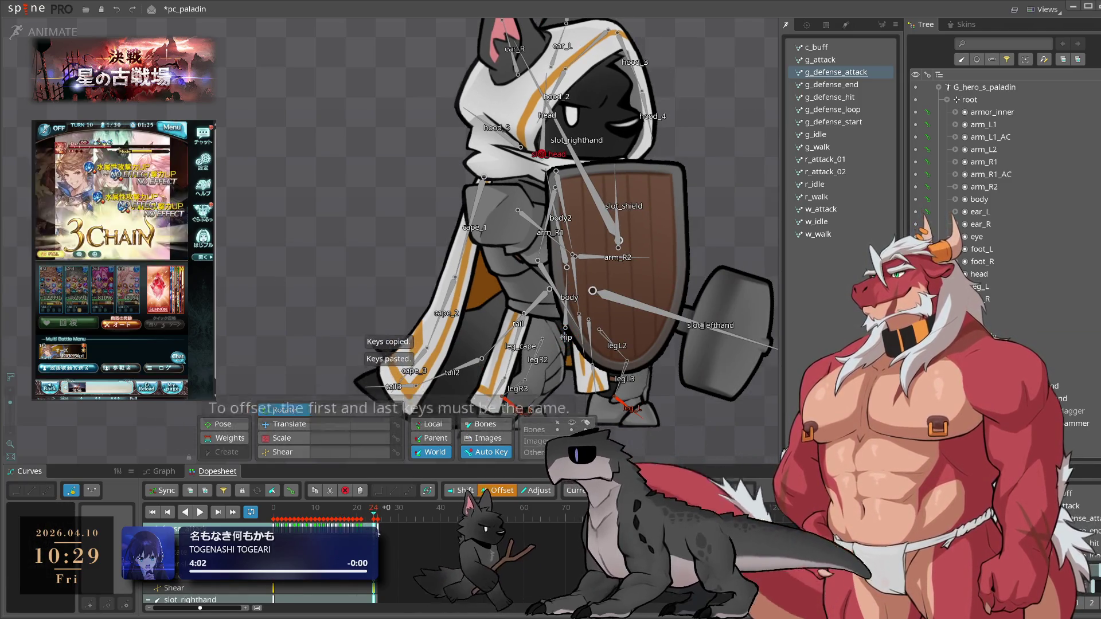
- Play g_defense_attack and compare its frame 0 and frame 25 poses
{"action": "key", "text": "l"}
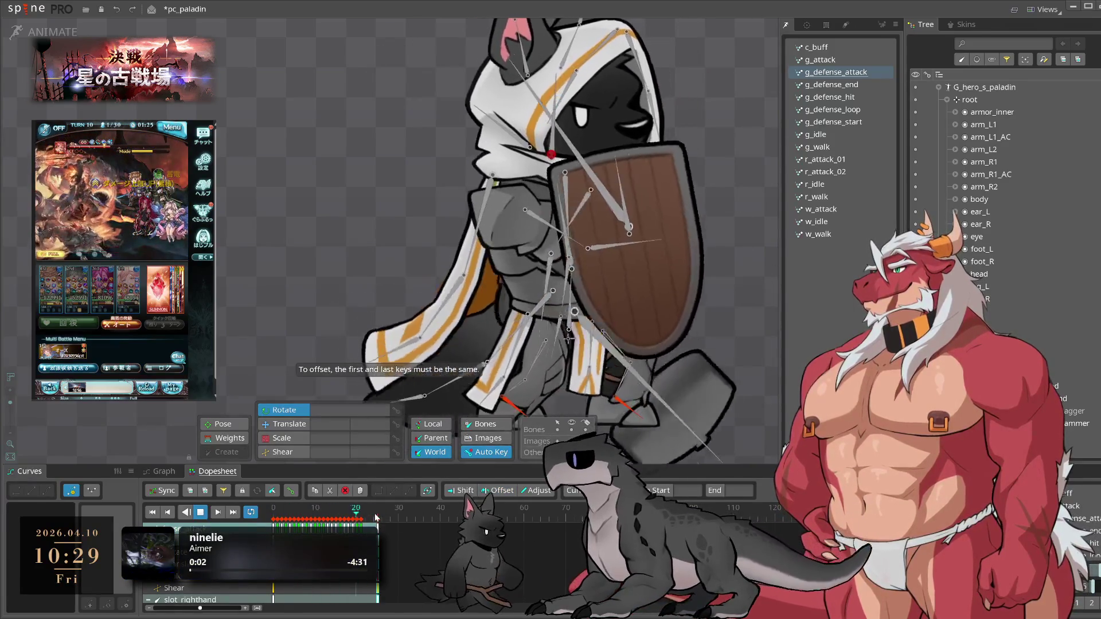
{"action": "key", "text": "k"}
{"action": "left_click", "coordinate": [376, 518]}
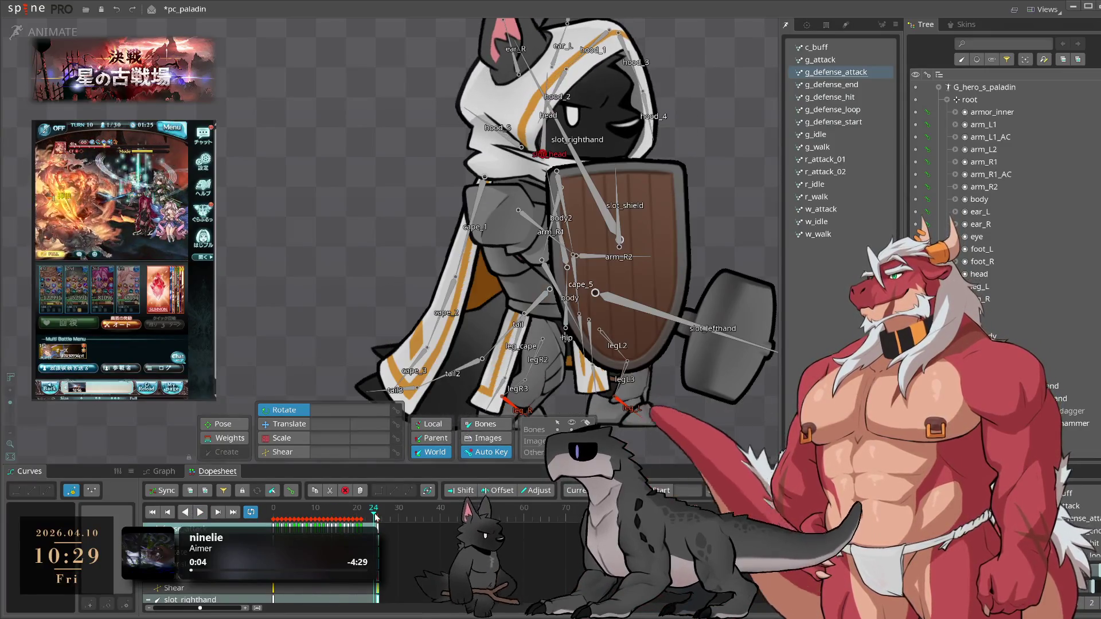
{"action": "left_click", "coordinate": [272, 514]}
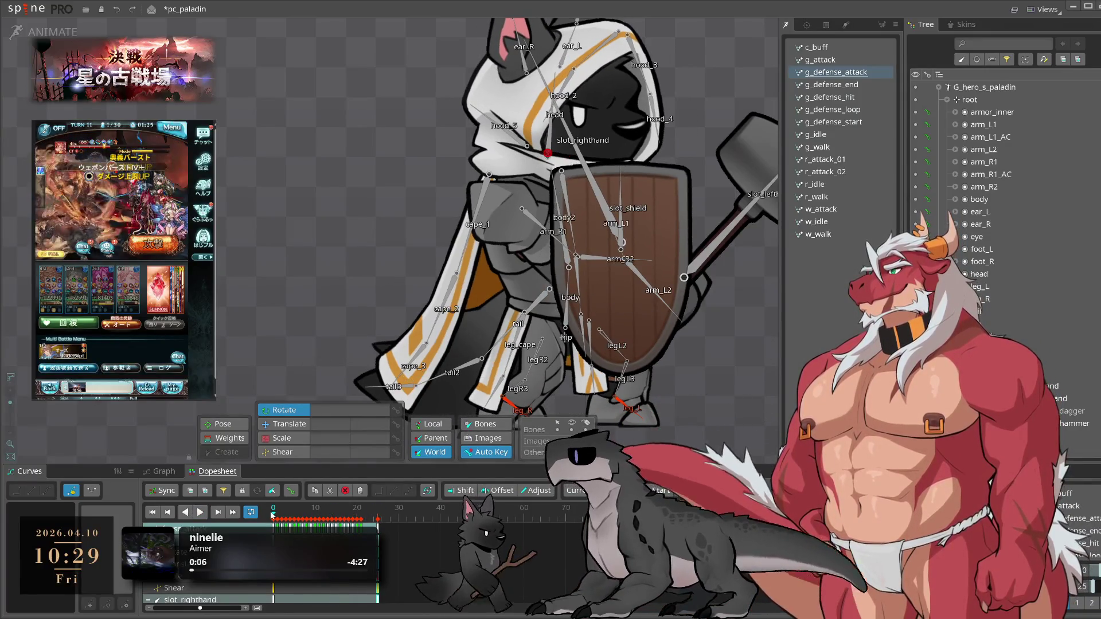
{"action": "left_click", "coordinate": [377, 518]}
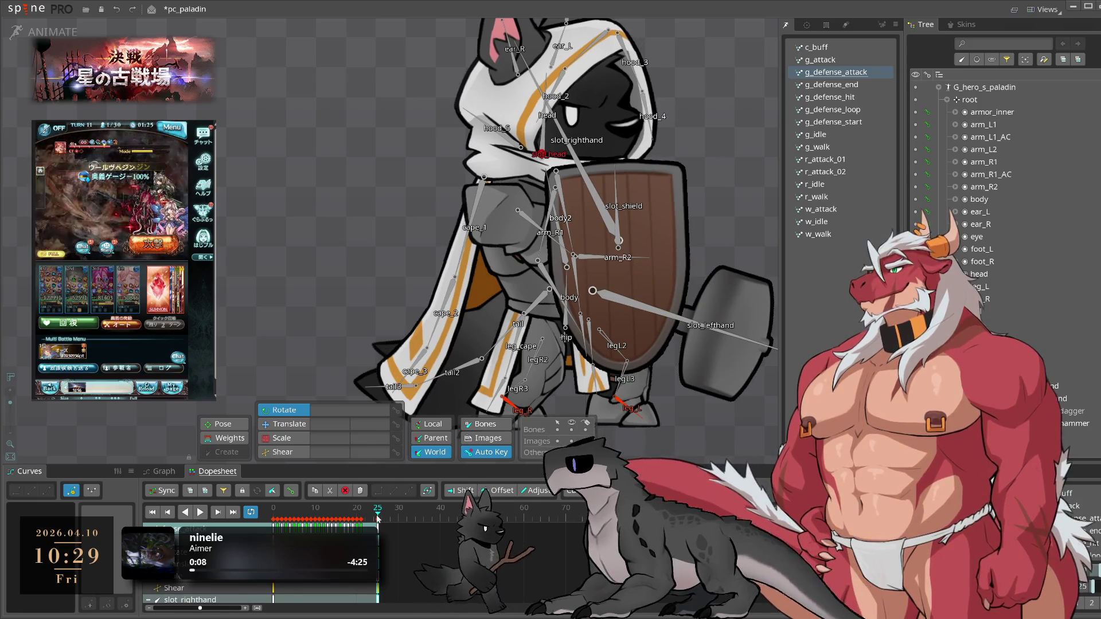
{"action": "left_click", "coordinate": [273, 514]}
{"action": "mouse_move", "coordinate": [268, 517]}
{"action": "left_mouse_down"}
{"action": "mouse_move", "coordinate": [374, 513]}
{"action": "mouse_move", "coordinate": [276, 513]}
{"action": "left_mouse_up"}
- Copy the left arm bone keys and paste them at frame 0
{"action": "left_click", "coordinate": [630, 202]}
{"action": "key", "text": "ctrl+c"}
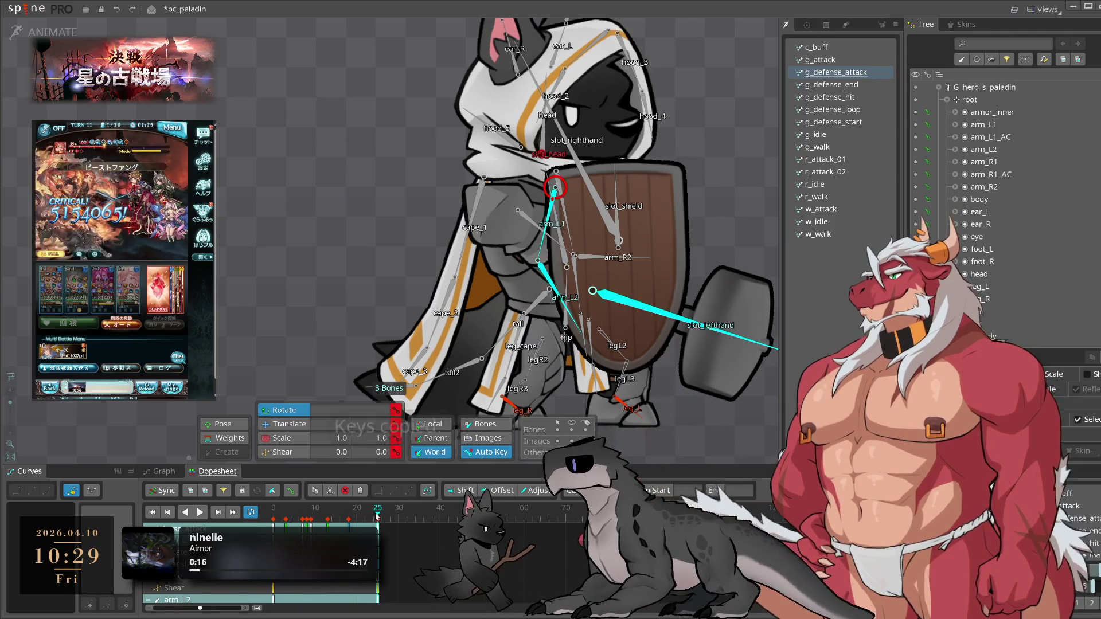
{"action": "left_click", "coordinate": [273, 509]}
{"action": "key", "text": "ctrl+v"}
{"action": "key", "text": "space"}
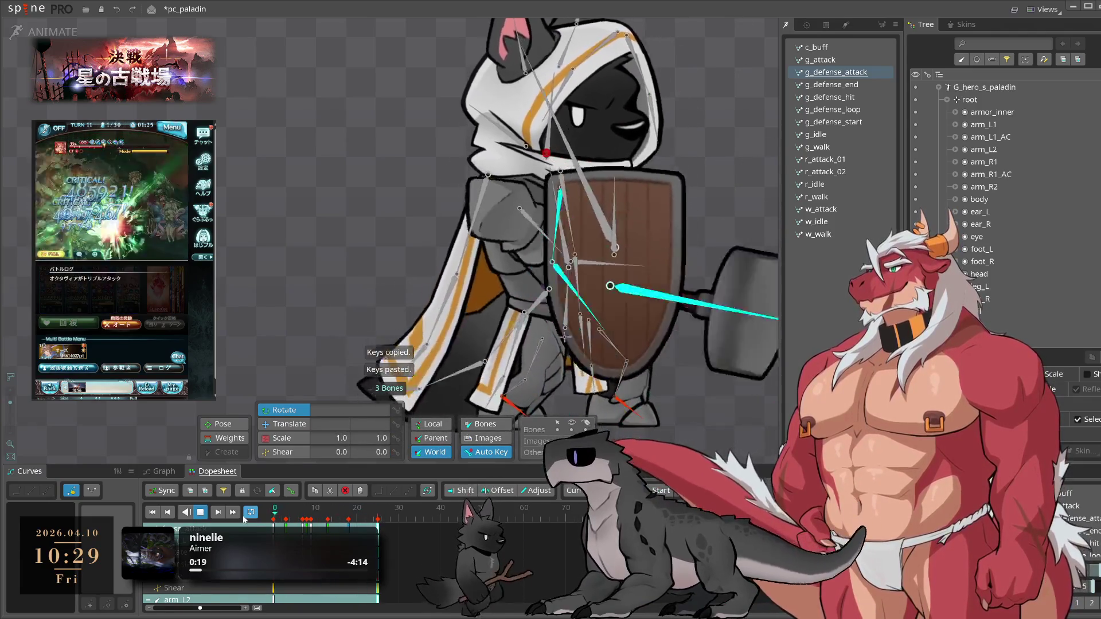
{"action": "key", "text": "Left"}
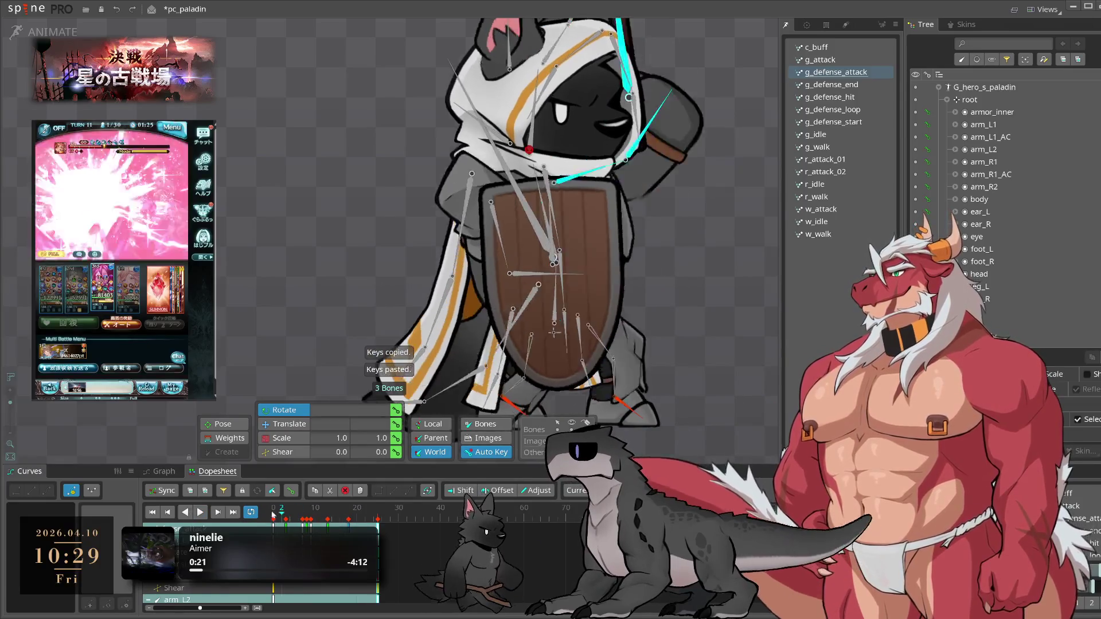
- Paste the hip keys from g_defense_loop into g_defense_attack and play it to check
{"action": "left_click", "coordinate": [849, 109]}
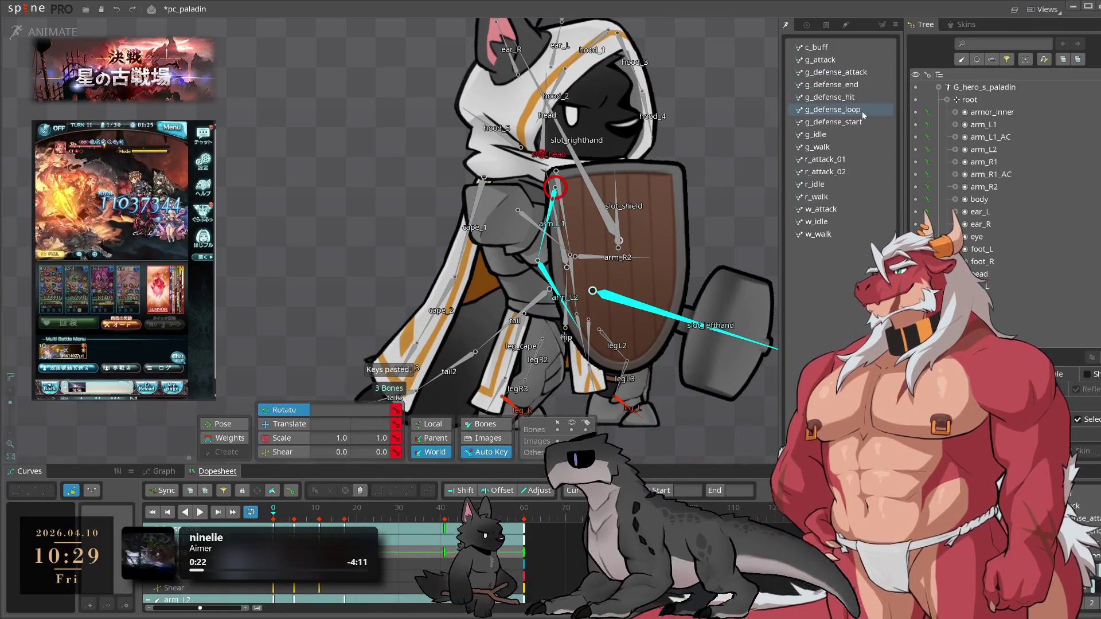
{"action": "left_click", "coordinate": [868, 72]}
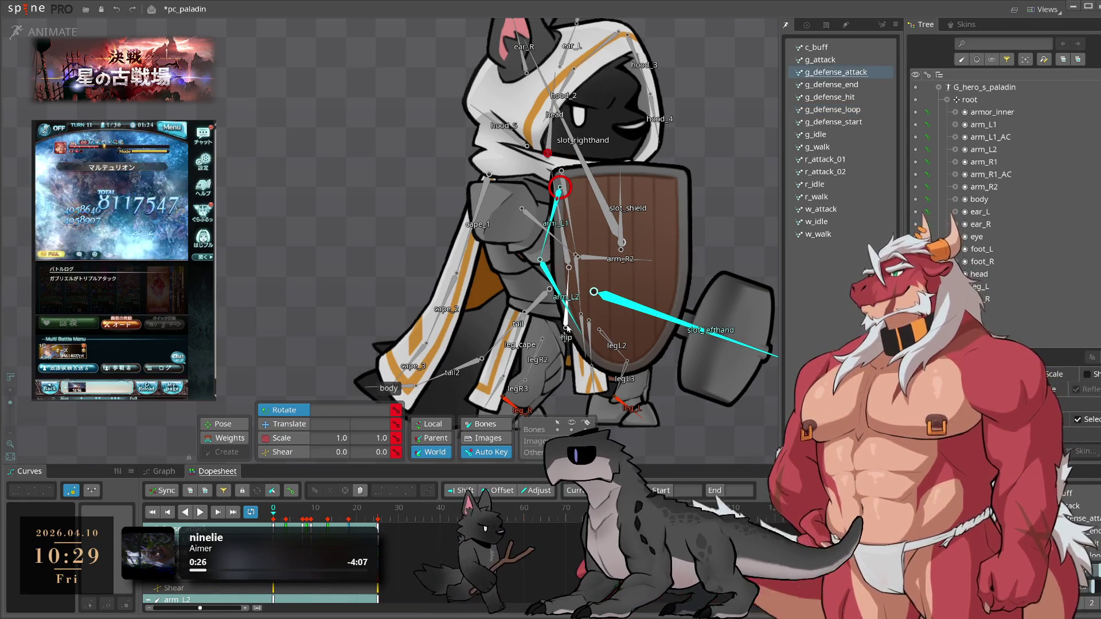
{"action": "key", "text": "Down"}
{"action": "key", "text": "Down"}
{"action": "key", "text": "Down"}
{"action": "left_click", "coordinate": [566, 328]}
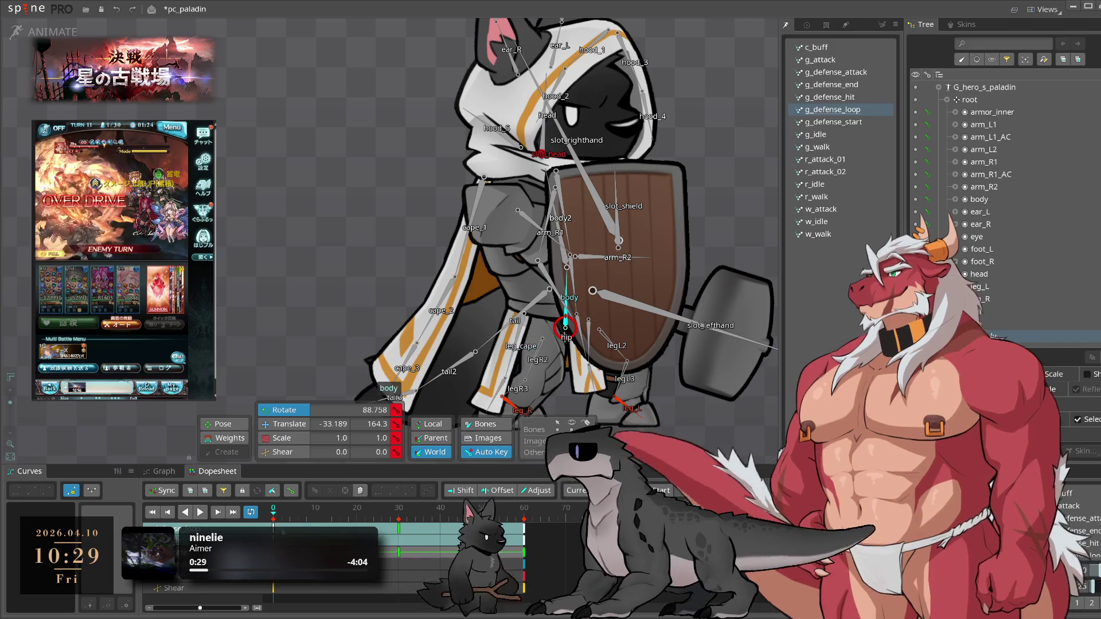
{"action": "key", "text": "ctrl+c"}
{"action": "left_click", "coordinate": [868, 72]}
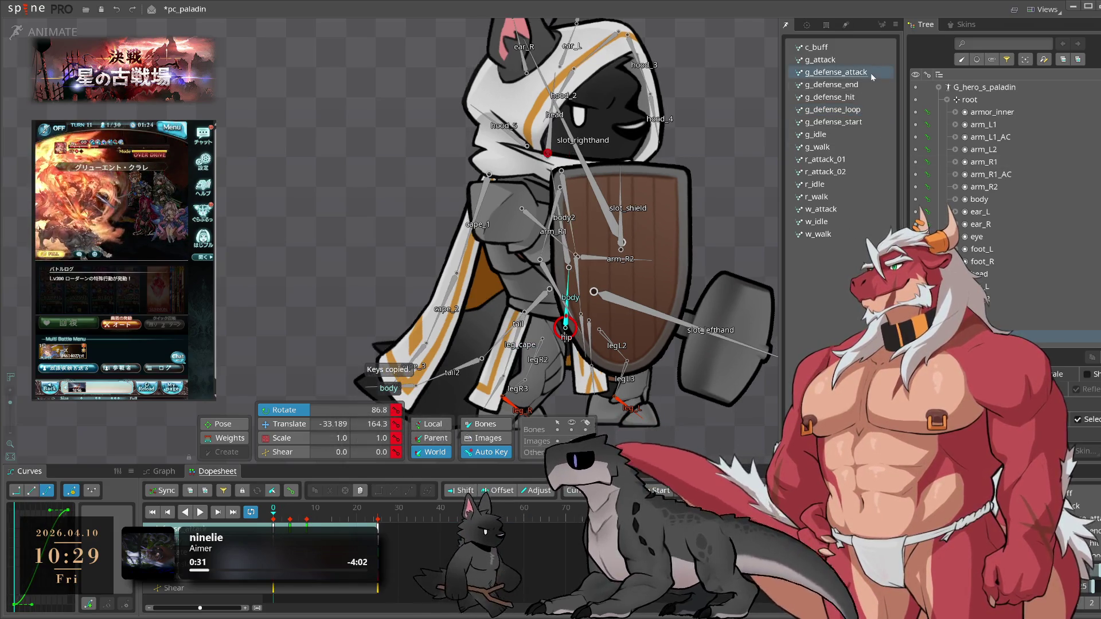
{"action": "key", "text": "ctrl+v"}
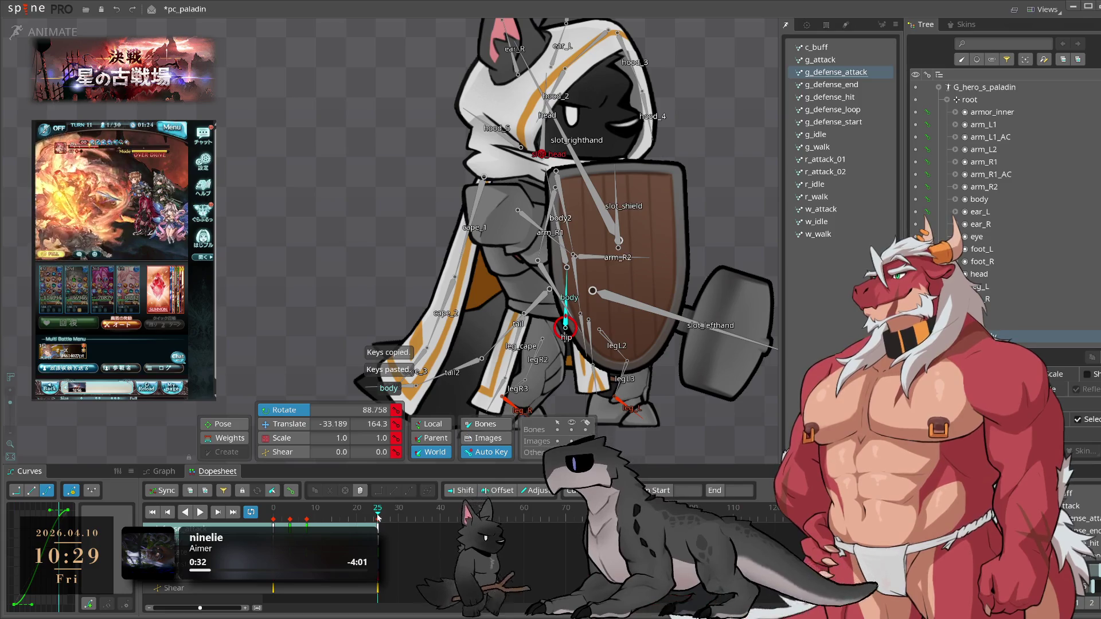
{"action": "key", "text": "space"}
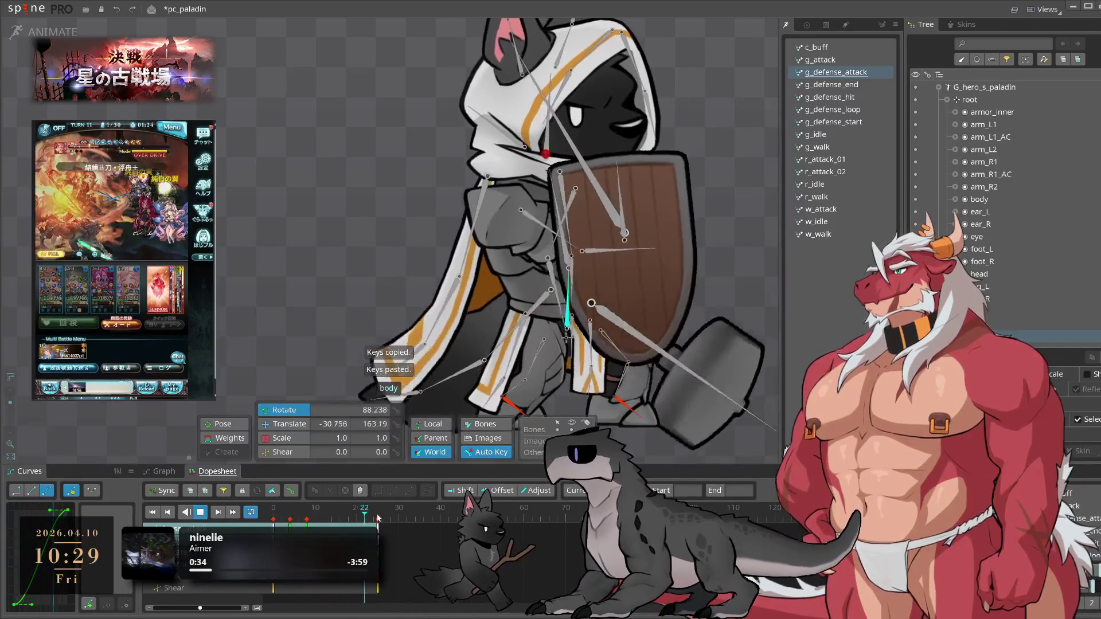
{"action": "key", "text": "space"}
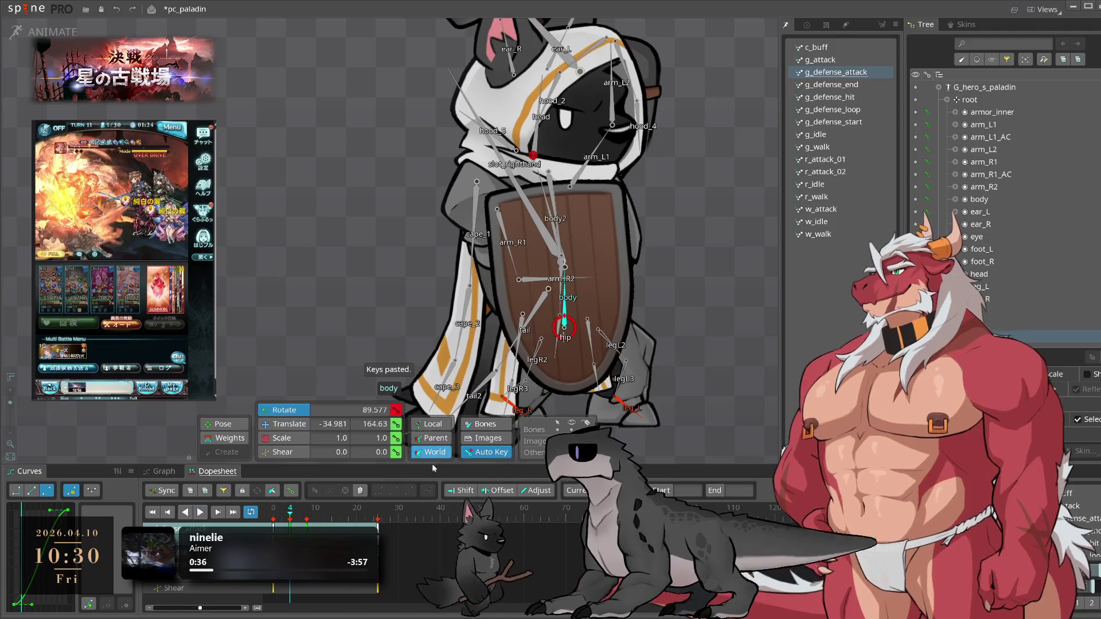
- Key leg_cape2 at about 240° on frame 13 and about 219° on frame 19
{"action": "mouse_move", "coordinate": [294, 519]}
{"action": "left_mouse_down"}
{"action": "mouse_move", "coordinate": [310, 519]}
{"action": "mouse_move", "coordinate": [289, 522]}
{"action": "left_mouse_up"}
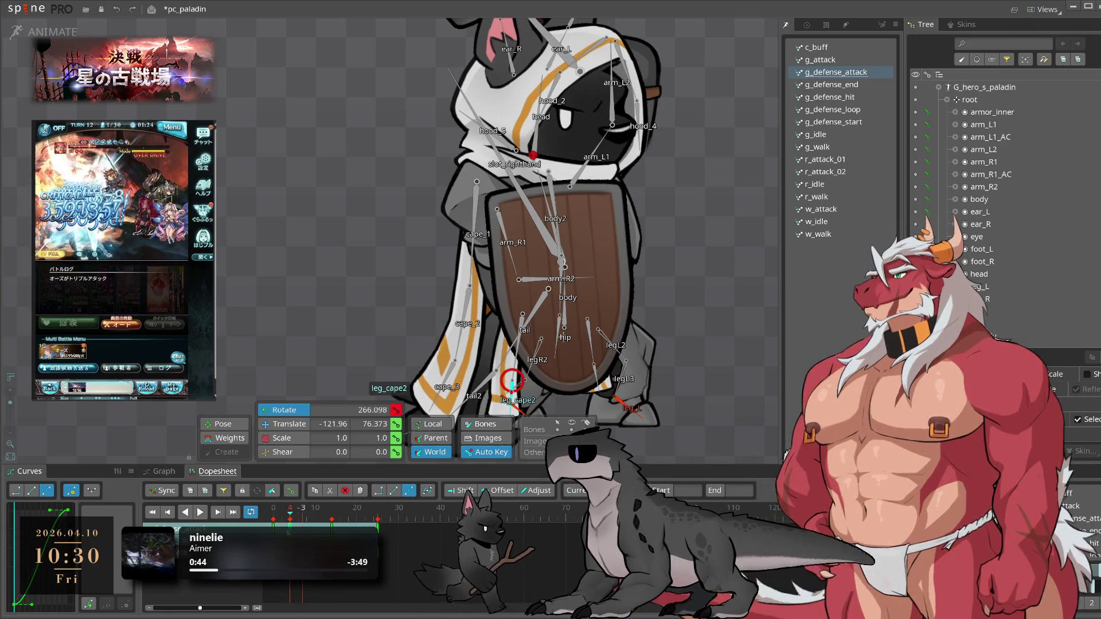
{"action": "left_click_drag", "start_coordinate": [332, 520], "coordinate": [324, 519]}
{"action": "left_click_drag", "start_coordinate": [721, 326], "coordinate": [715, 180]}
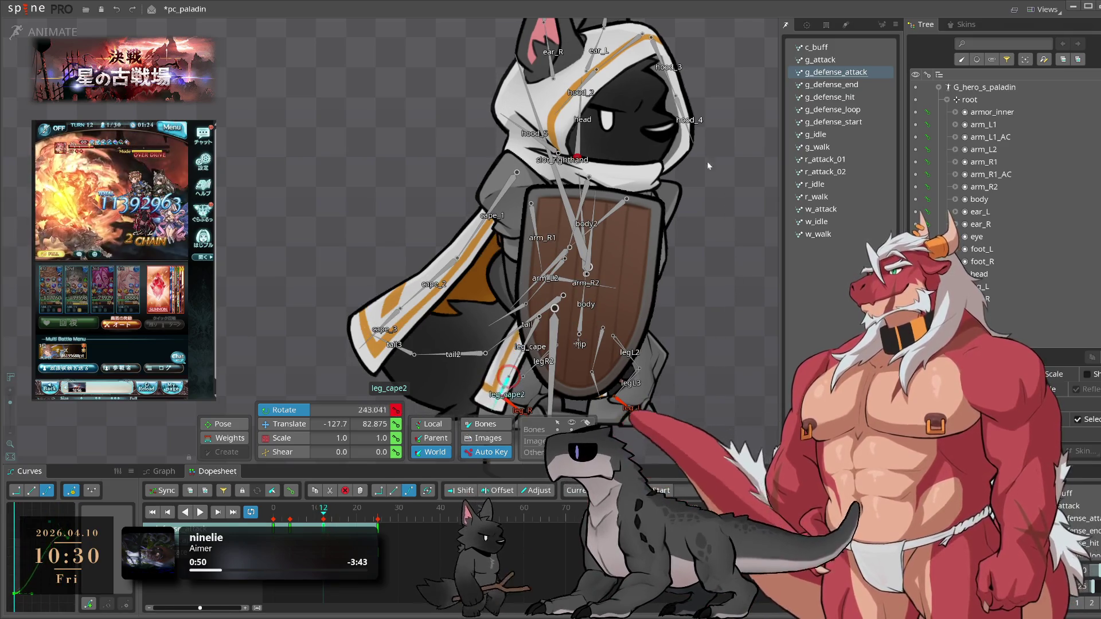
{"action": "left_click_drag", "start_coordinate": [324, 521], "coordinate": [353, 522]}
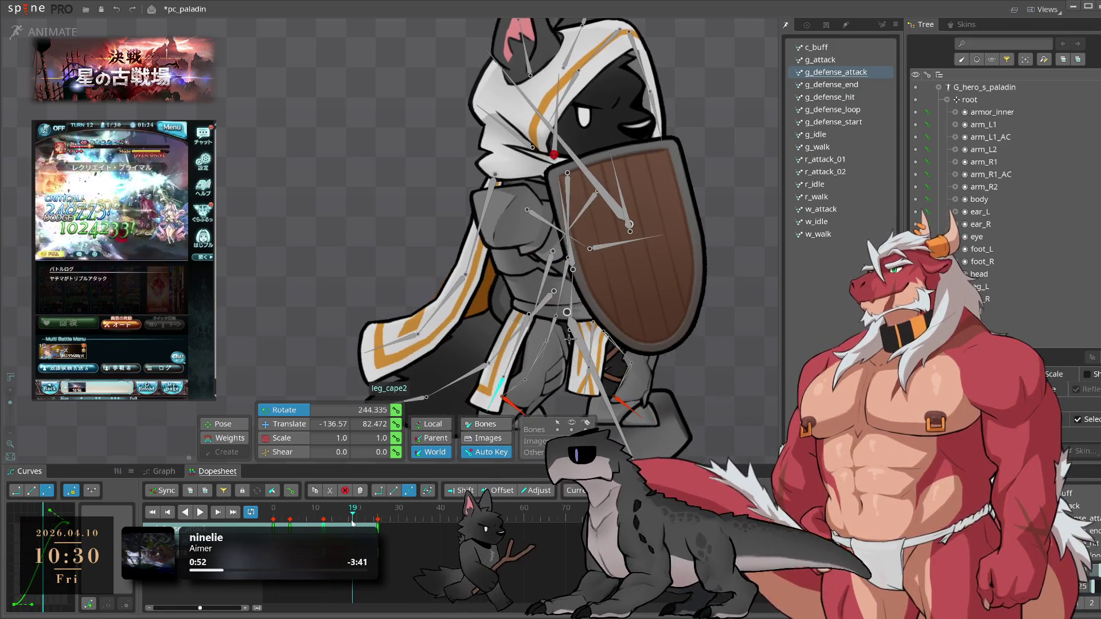
{"action": "left_click_drag", "start_coordinate": [694, 409], "coordinate": [619, 438]}
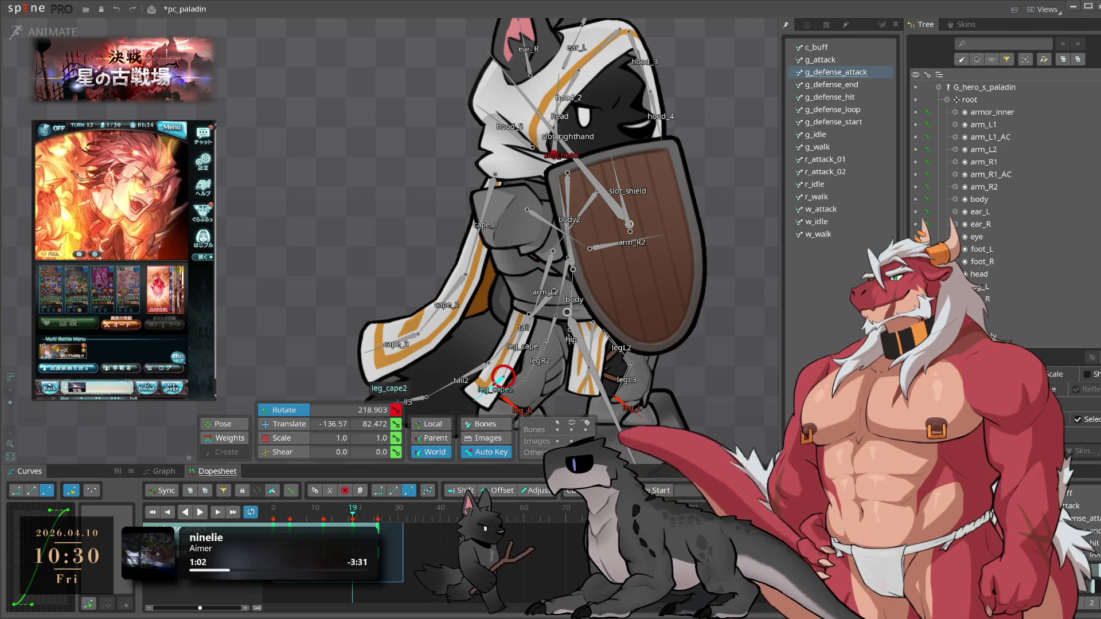
- Play g_defense_attack back, then select both the leg_cape and leg_cape2 bones
{"action": "key", "text": "space"}
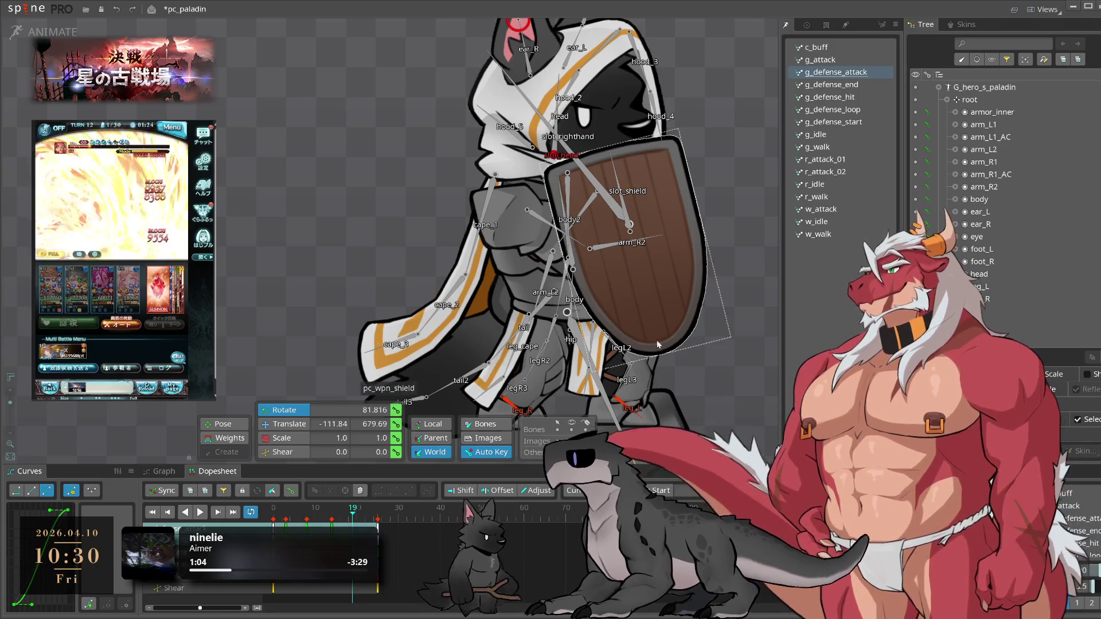
{"action": "scroll", "coordinate": [762, 339], "scroll_direction": "up", "scroll_amount": 2}
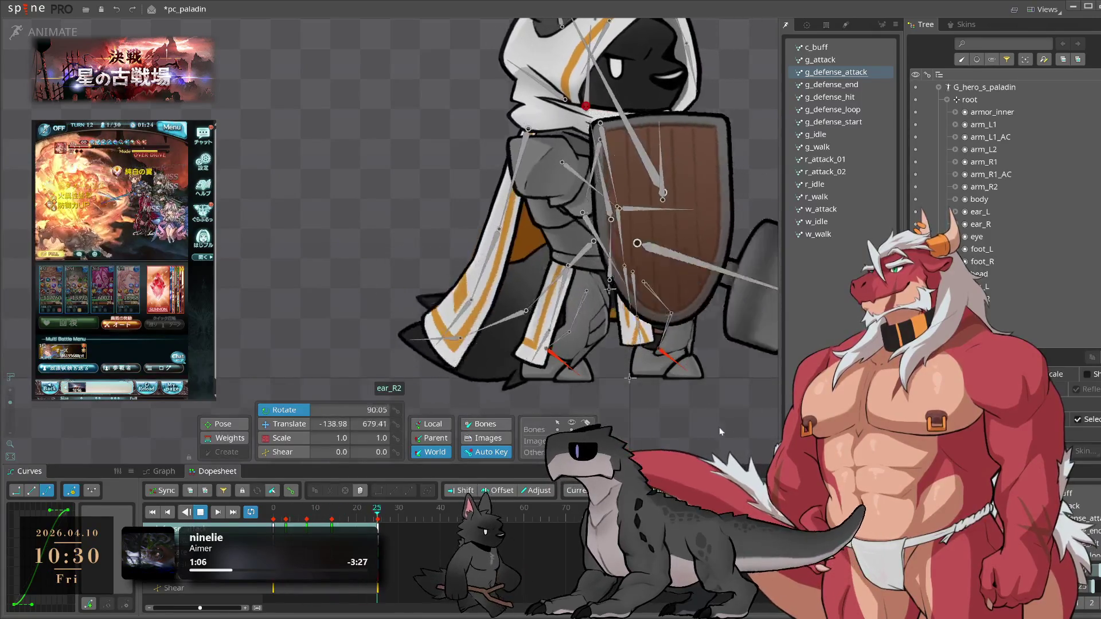
{"action": "key", "text": "space"}
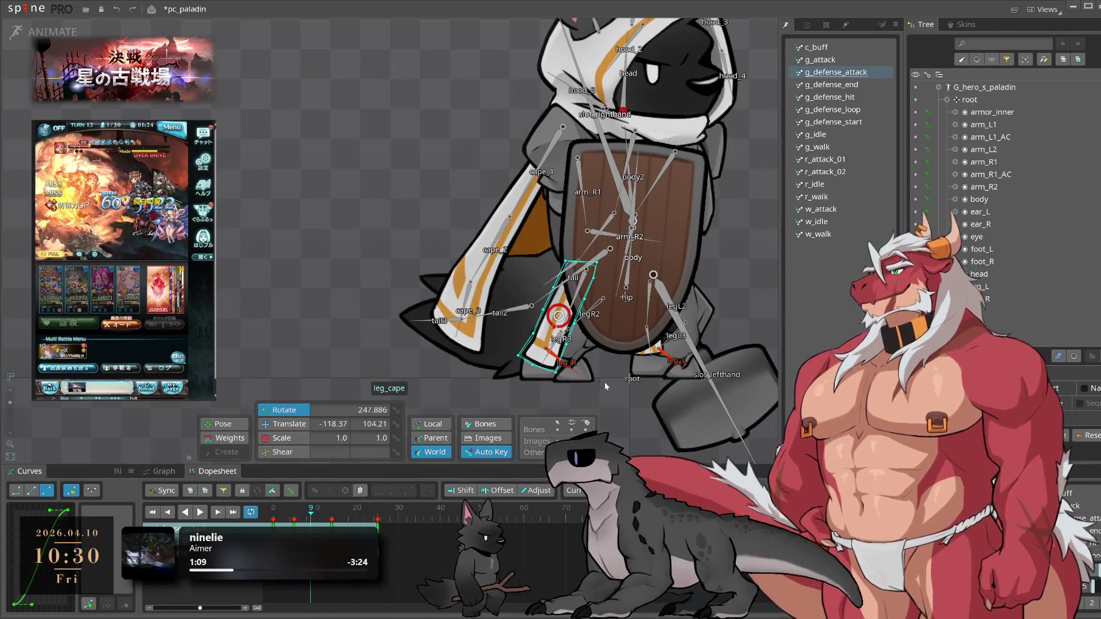
{"action": "left_click_drag", "start_coordinate": [607, 402], "coordinate": [571, 304]}
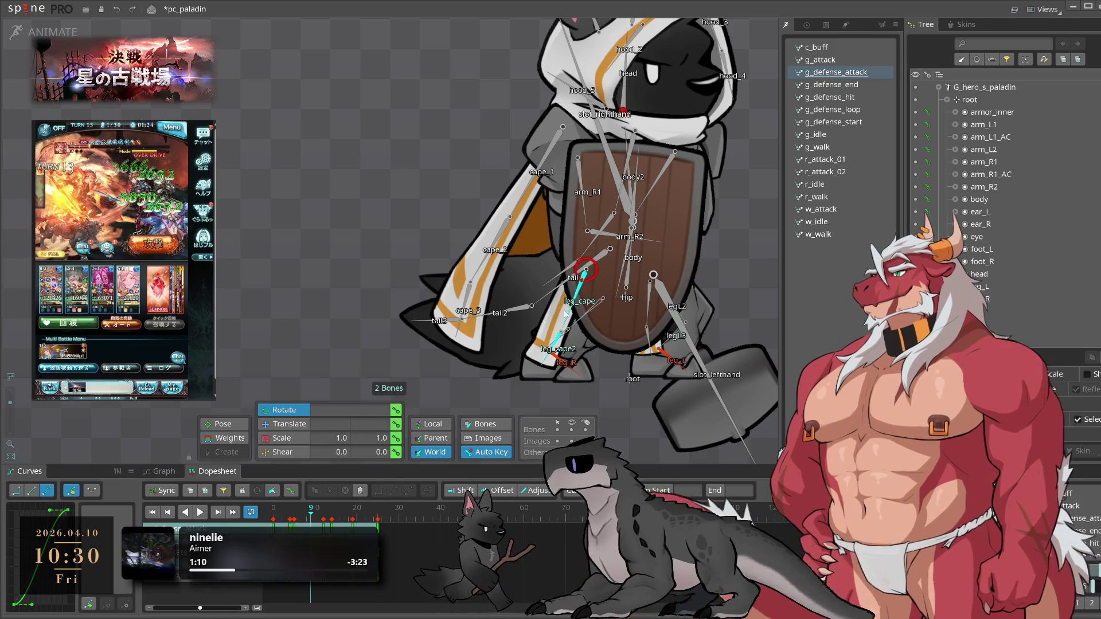
{"action": "key", "text": "space"}
{"action": "left_click", "coordinate": [244, 295]}
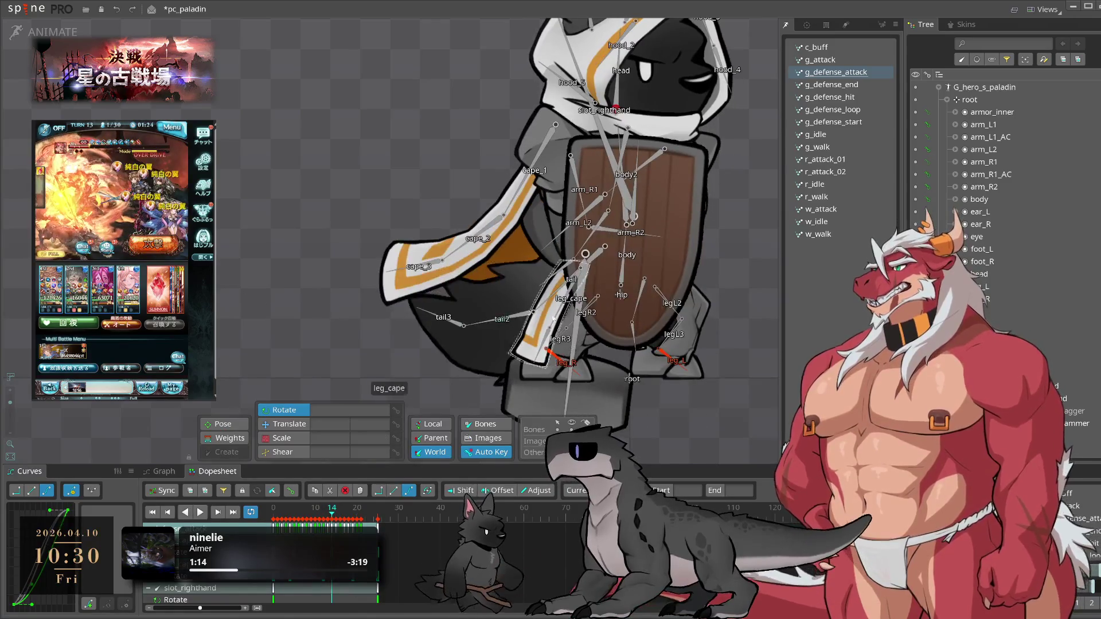
{"action": "key", "text": "space"}
{"action": "left_click", "coordinate": [561, 307]}
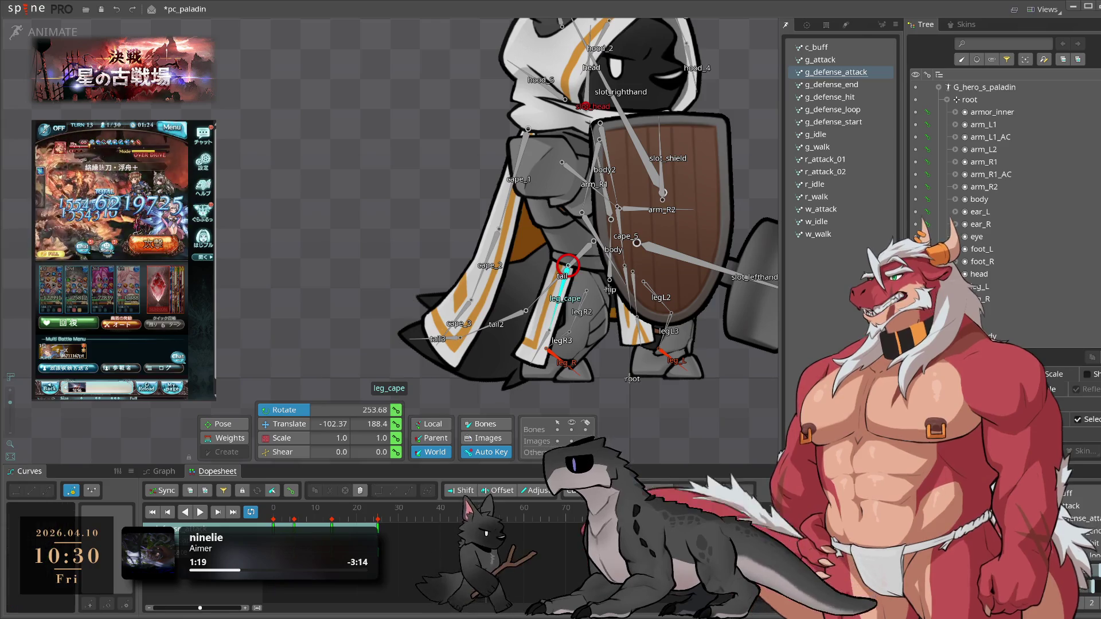
{"action": "left_click", "coordinate": [291, 516]}
{"action": "left_click_drag", "start_coordinate": [292, 520], "coordinate": [307, 524]}
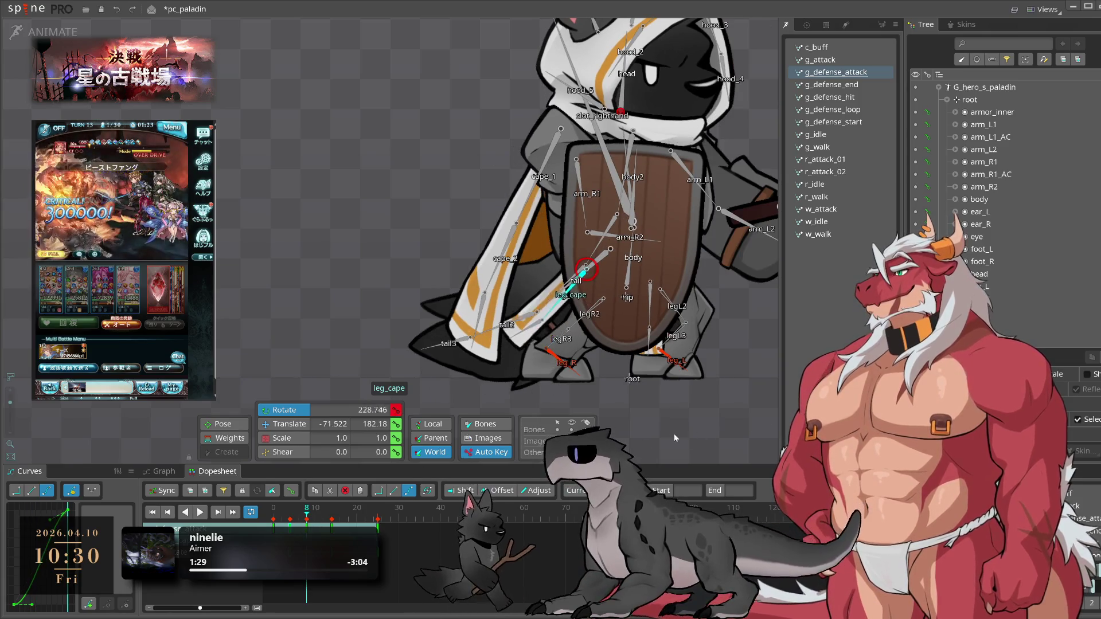
{"action": "left_click", "coordinate": [321, 523]}
{"action": "left_click_drag", "start_coordinate": [322, 524], "coordinate": [335, 523]}
{"action": "key", "text": "space"}
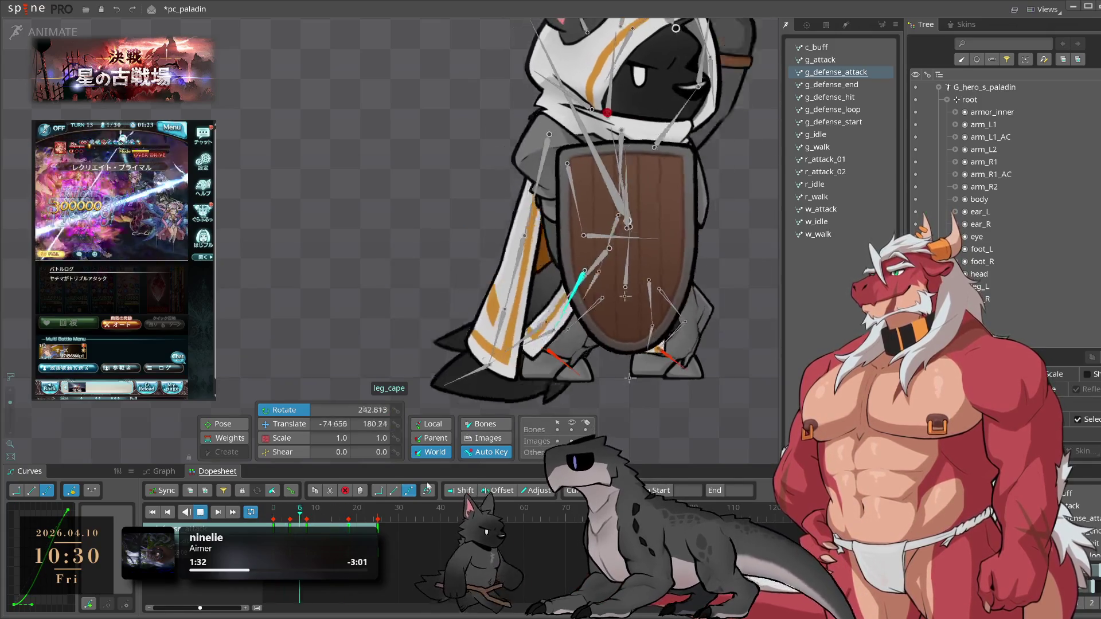
{"action": "left_click", "coordinate": [534, 383]}
{"action": "key", "text": "space"}
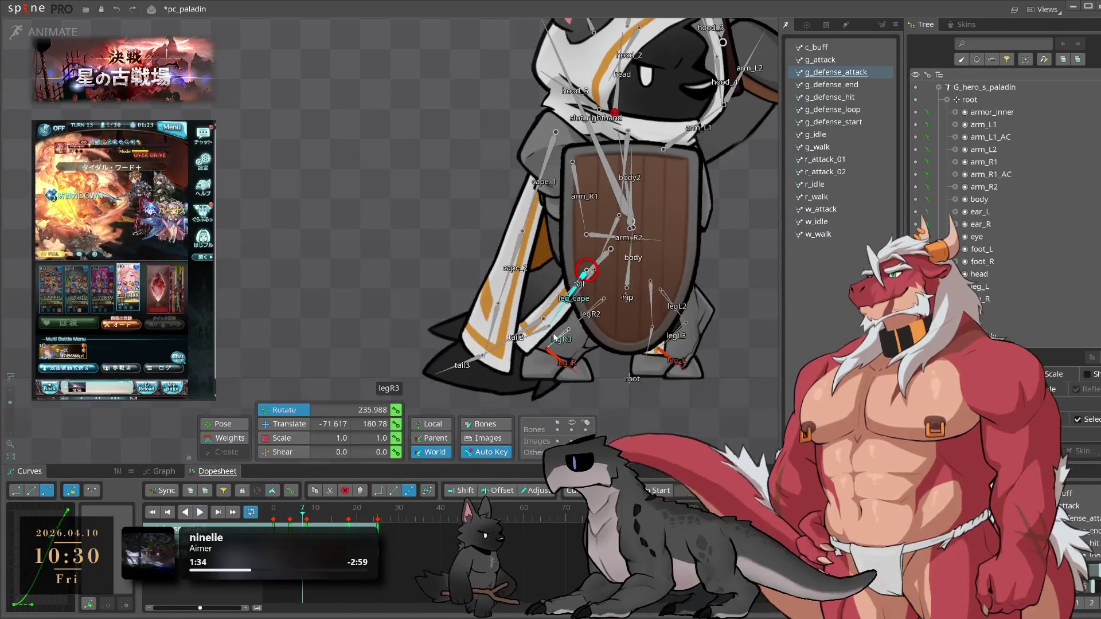
{"action": "left_click", "coordinate": [543, 334]}
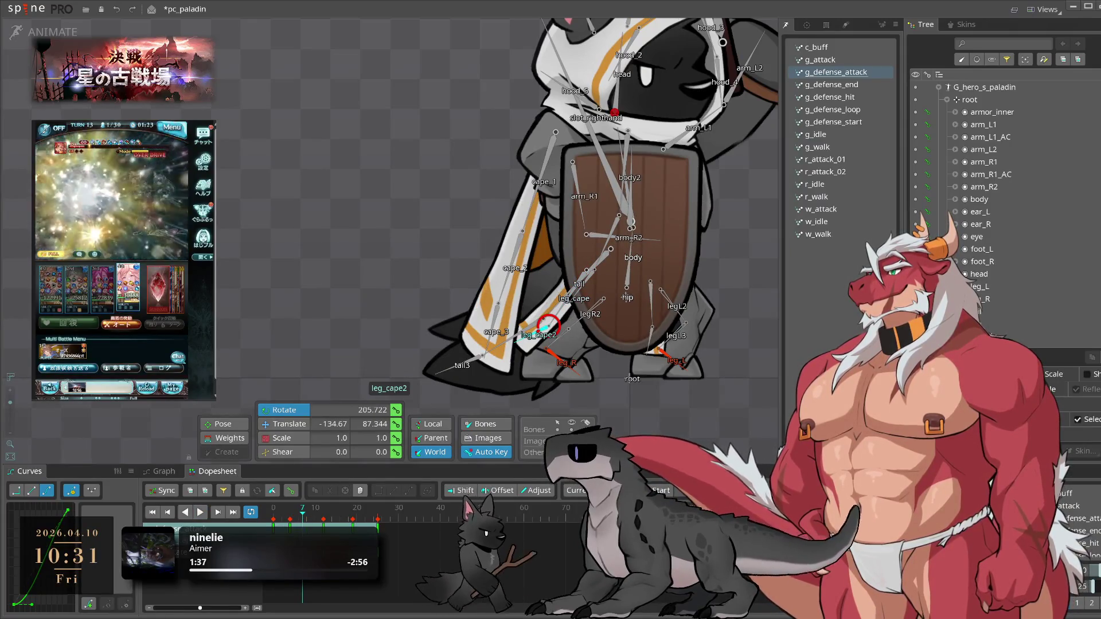
{"action": "mouse_move", "coordinate": [311, 518]}
{"action": "left_mouse_down"}
{"action": "mouse_move", "coordinate": [281, 522]}
{"action": "mouse_move", "coordinate": [316, 522]}
{"action": "left_mouse_up"}
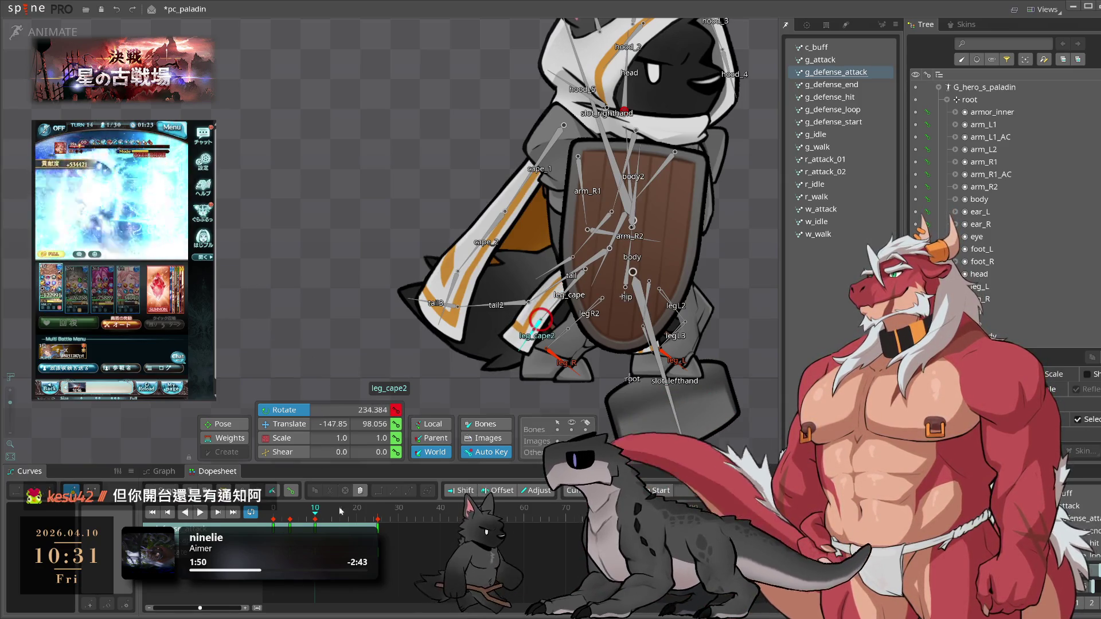
{"action": "left_click_drag", "start_coordinate": [324, 516], "coordinate": [346, 518]}
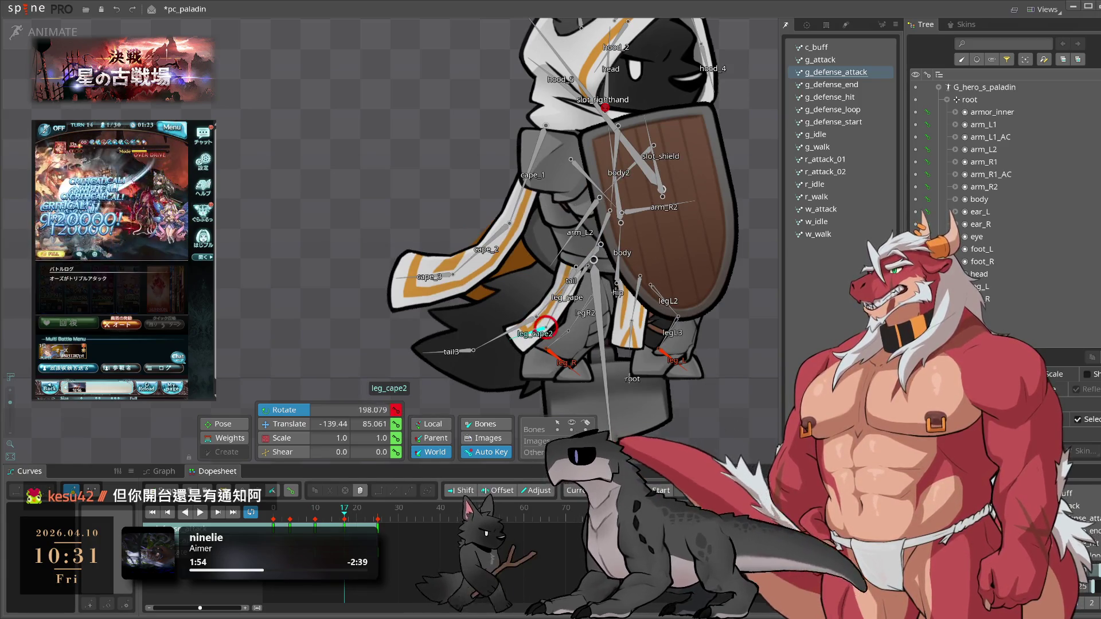
{"action": "key", "text": "space"}
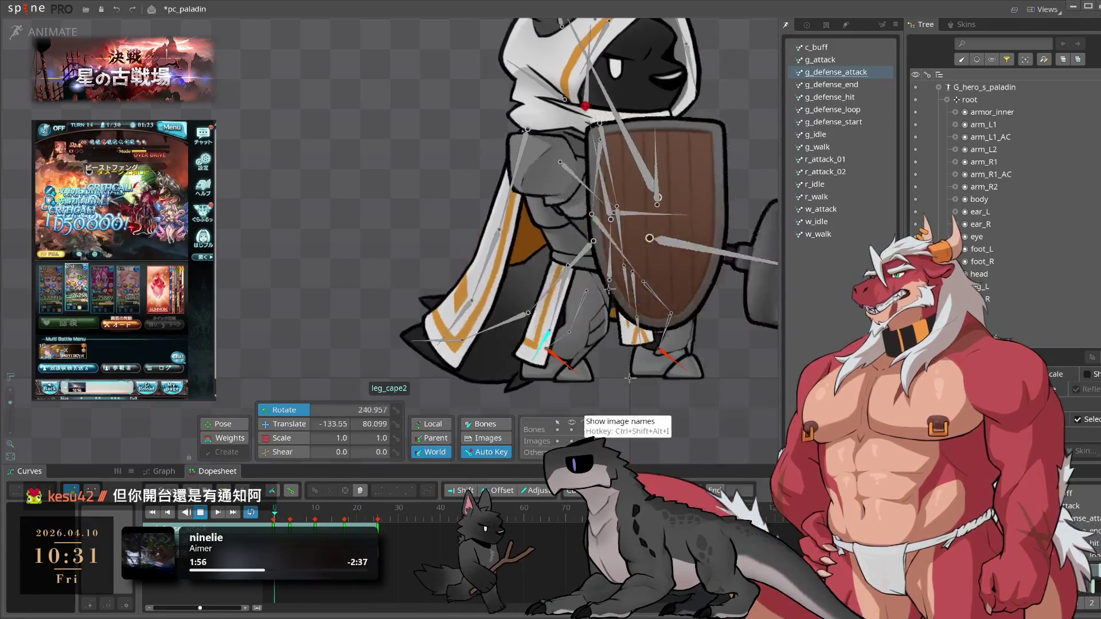
{"action": "key", "text": "space"}
{"action": "left_click", "coordinate": [554, 304]}
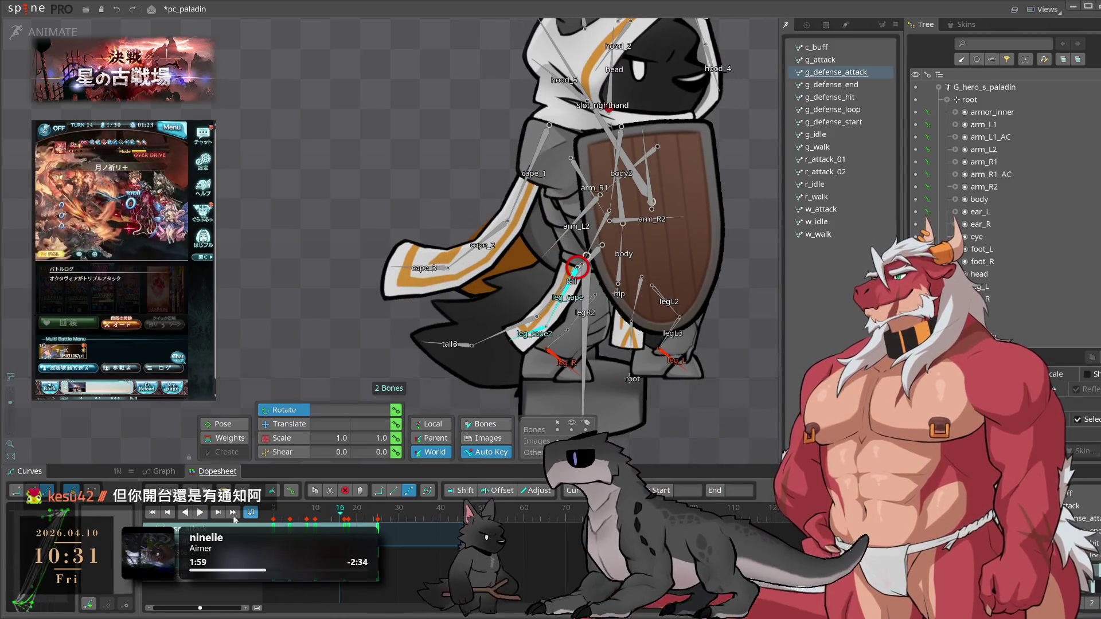
{"action": "key", "text": "space"}
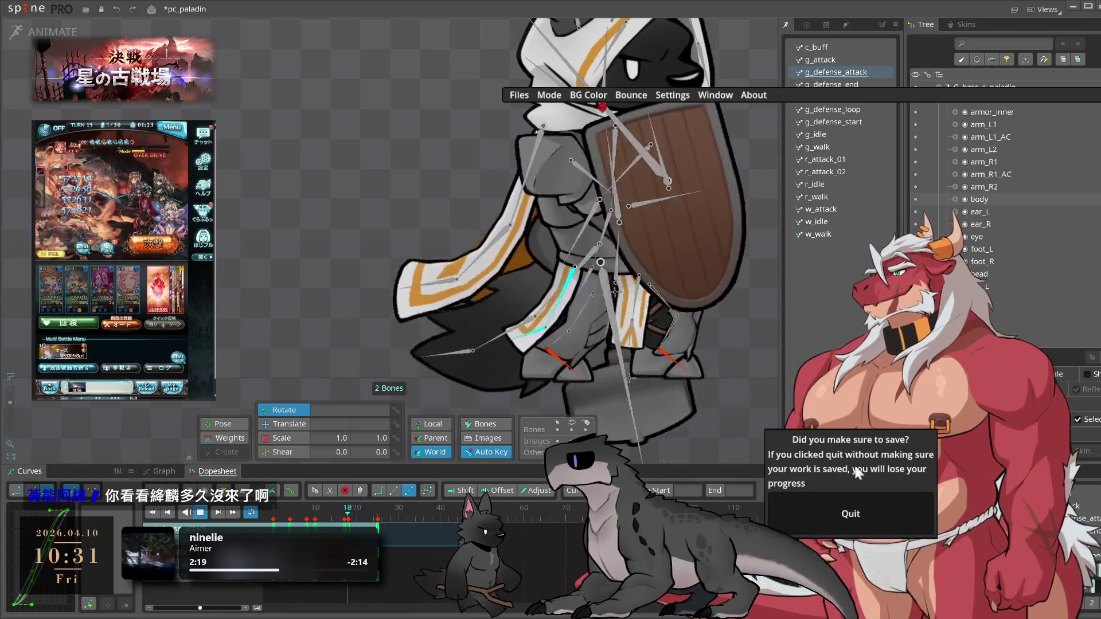
- Save the pc_paladin project and stop g_defense_attack playback at frame 6
{"action": "key", "text": "ctrl+s"}
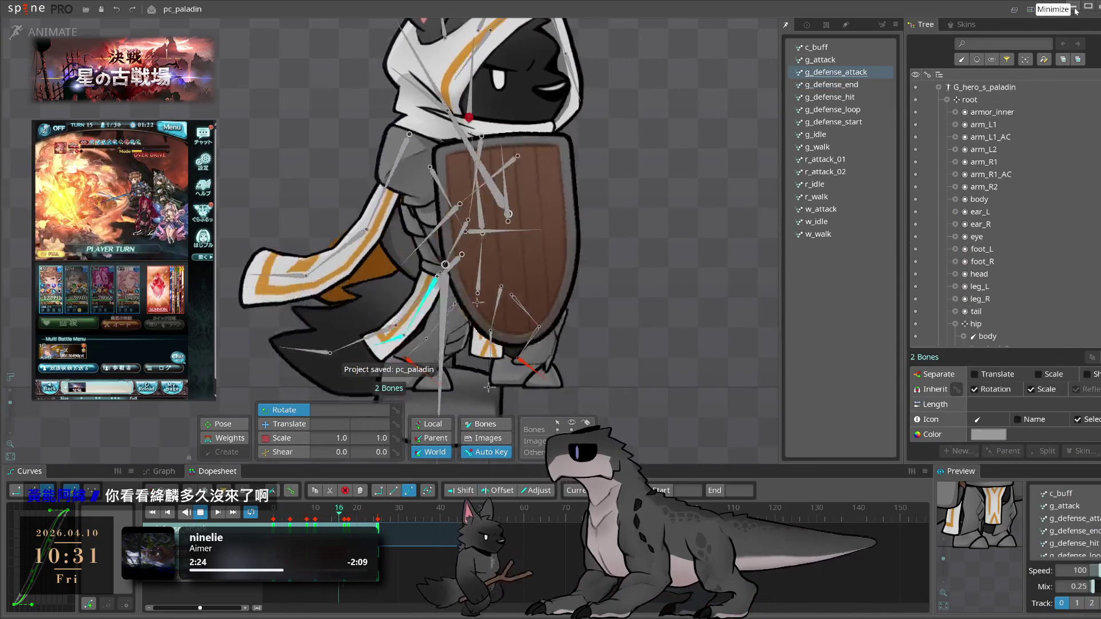
{"action": "left_click", "coordinate": [1074, 9]}
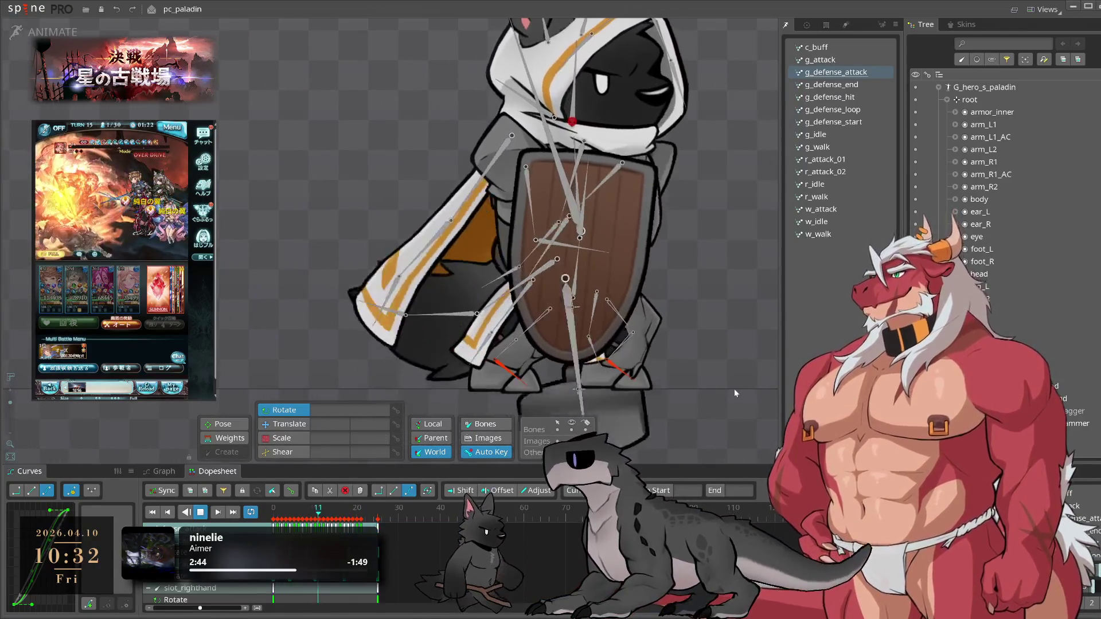
{"action": "left_click", "coordinate": [734, 389]}
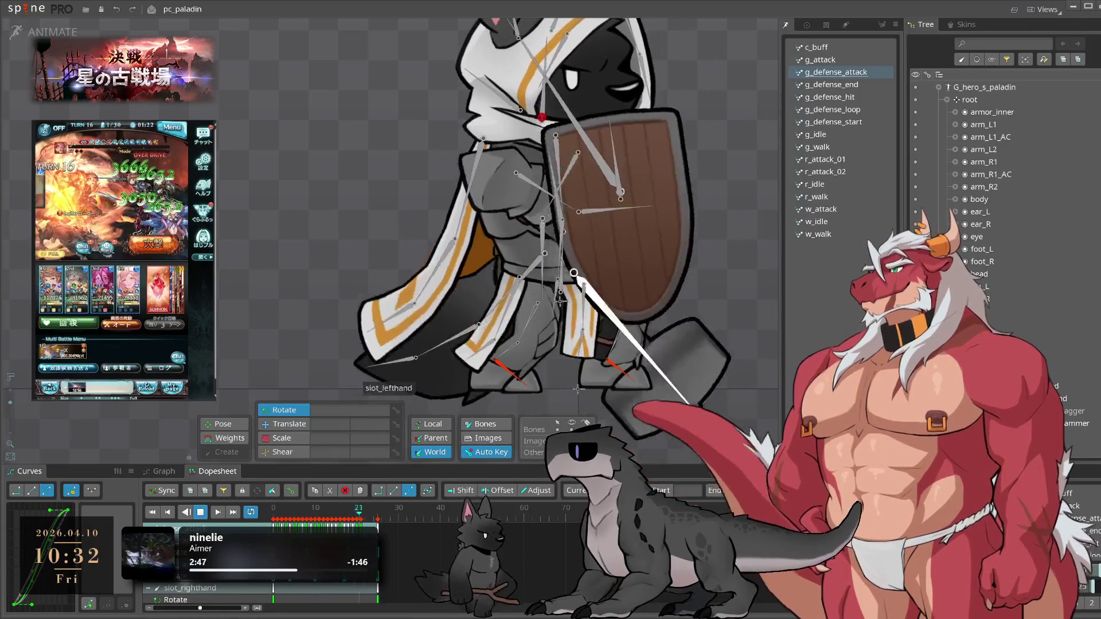
{"action": "key", "text": "space"}
{"action": "left_click_drag", "start_coordinate": [332, 505], "coordinate": [289, 520]}
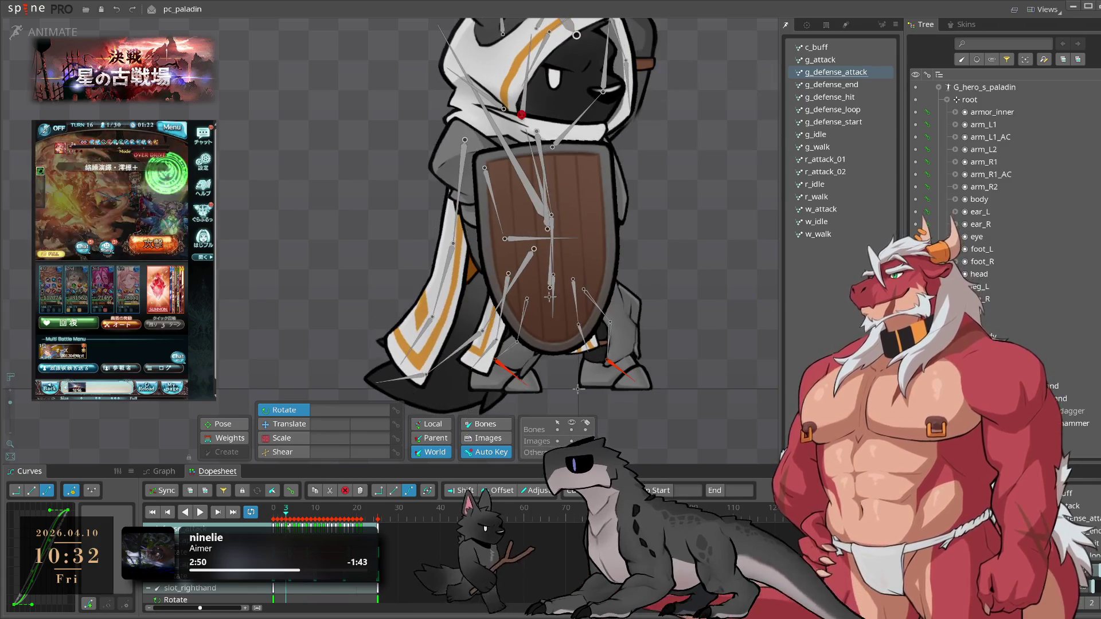
- Select leg_cape and scrub g_defense_attack between frames 2 and 45, then play it
{"action": "left_click", "coordinate": [513, 310]}
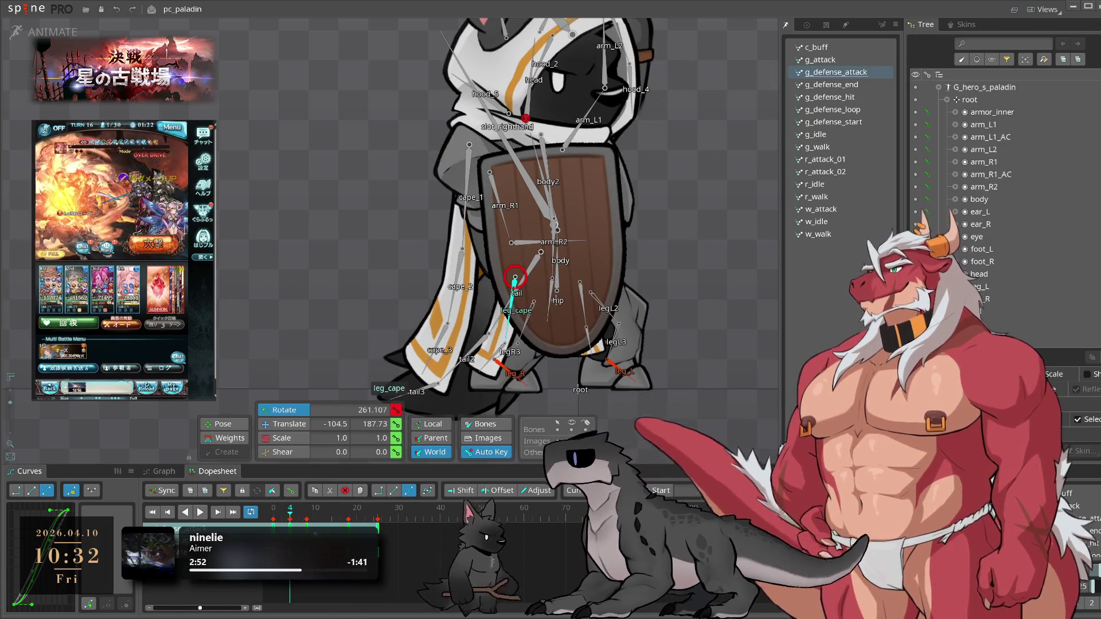
{"action": "left_click_drag", "start_coordinate": [344, 510], "coordinate": [286, 519]}
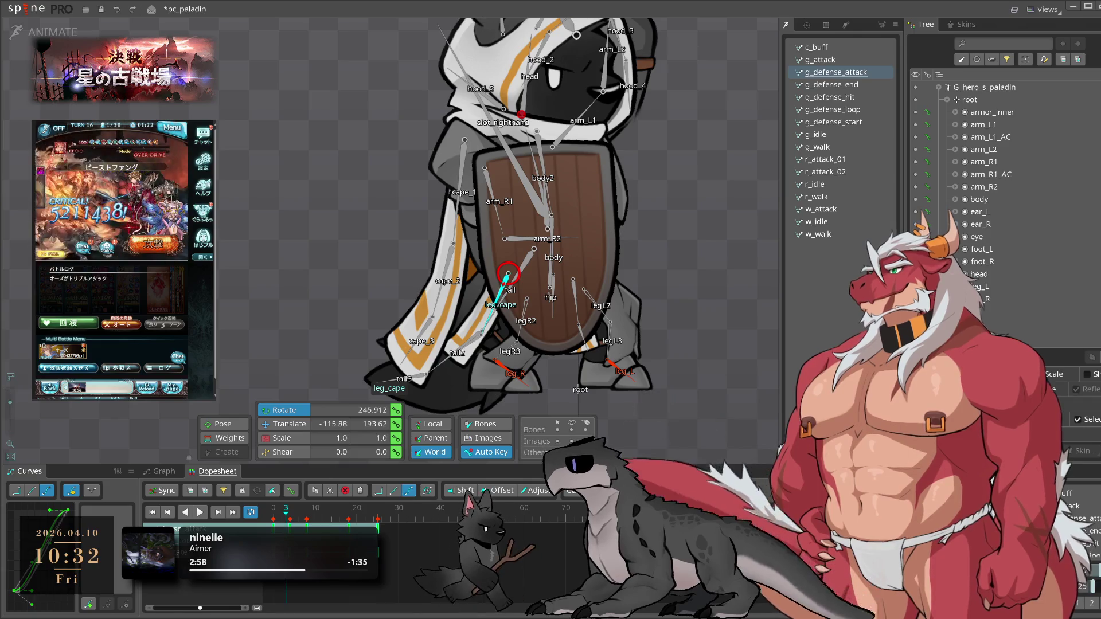
{"action": "left_click", "coordinate": [460, 509]}
{"action": "left_click", "coordinate": [285, 520]}
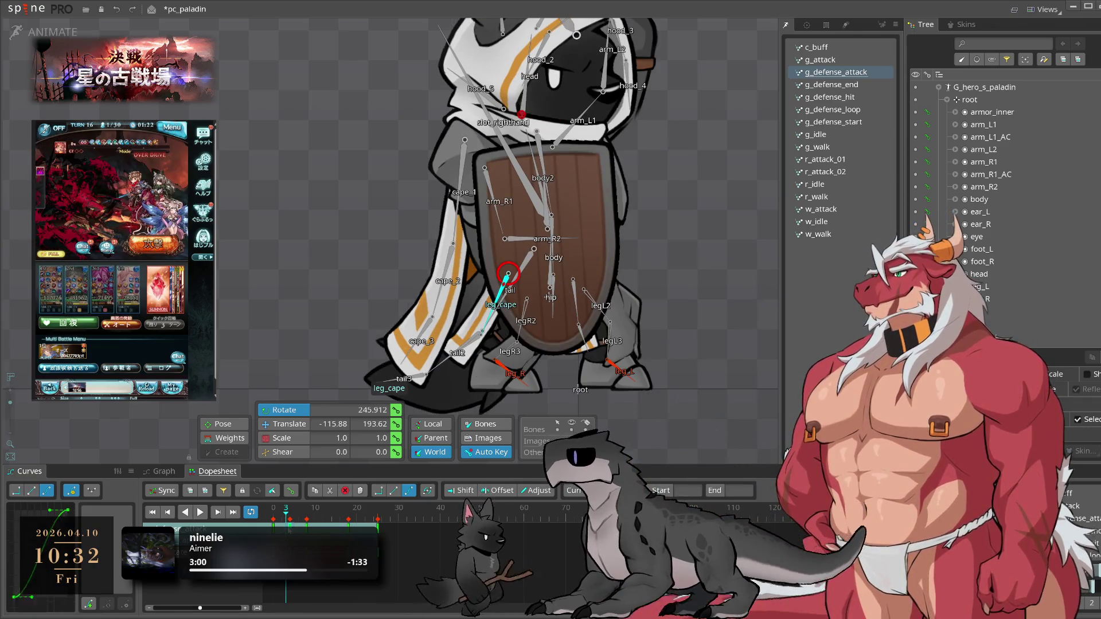
{"action": "left_click_drag", "start_coordinate": [287, 519], "coordinate": [286, 519]}
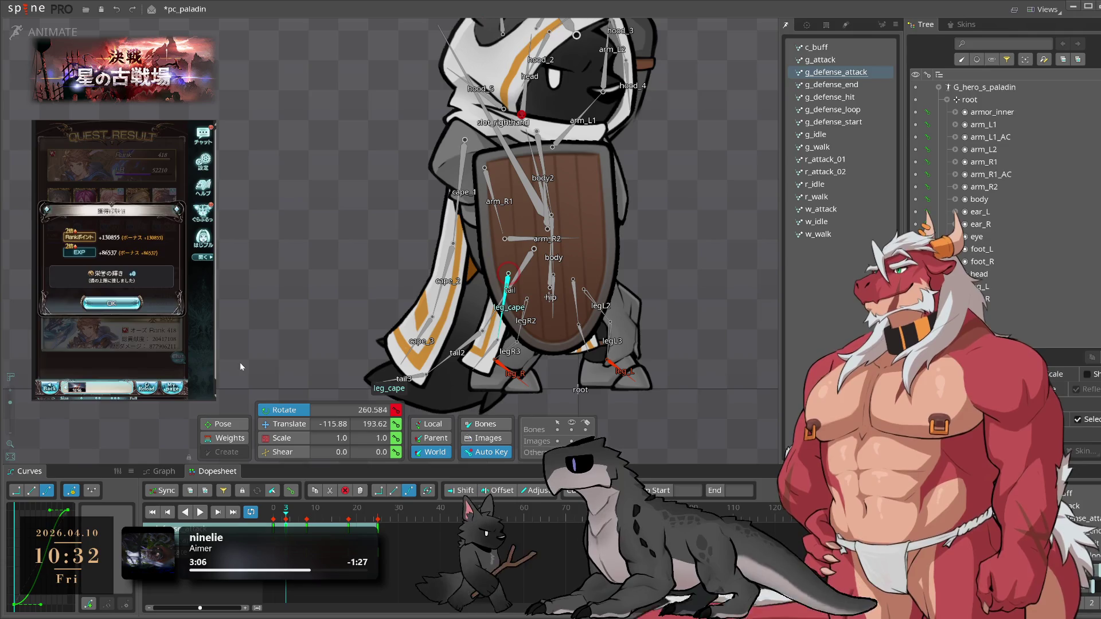
{"action": "mouse_move", "coordinate": [299, 521]}
{"action": "left_mouse_down"}
{"action": "mouse_move", "coordinate": [351, 519]}
{"action": "mouse_move", "coordinate": [336, 519]}
{"action": "left_mouse_up"}
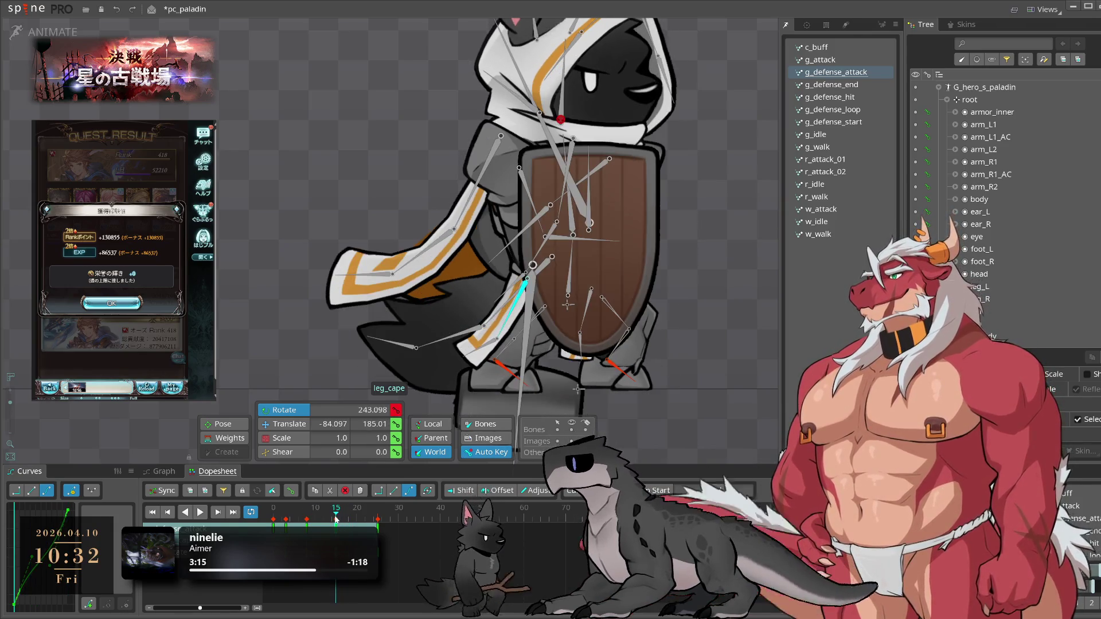
{"action": "key", "text": "space"}
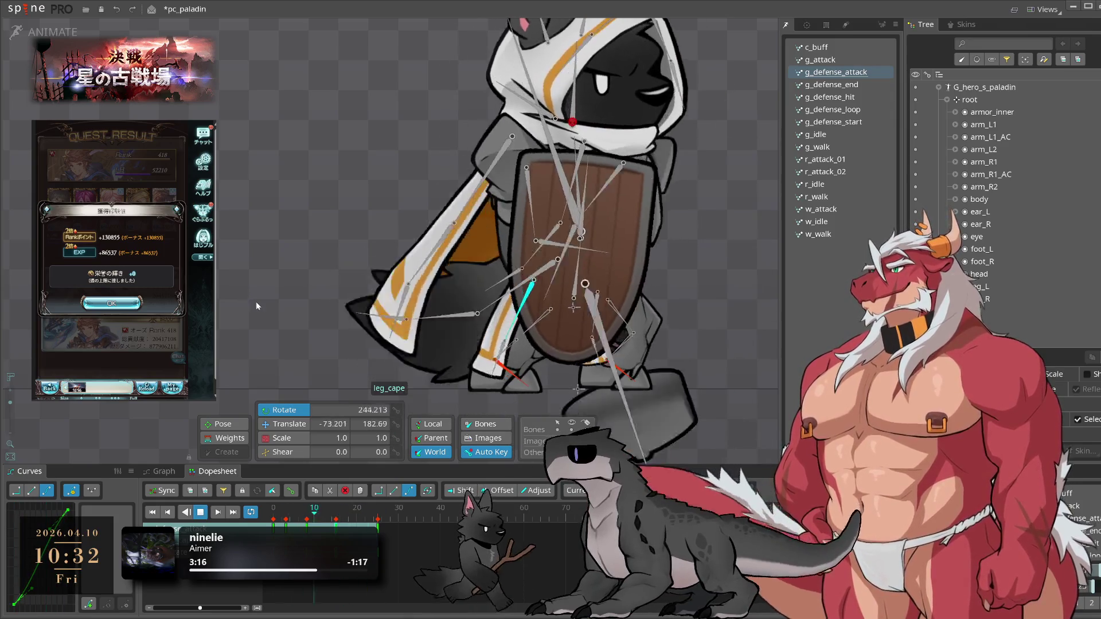
- Replay g_defense_attack from frame 3 with the leg_cape bone selected
{"action": "left_click", "coordinate": [666, 417]}
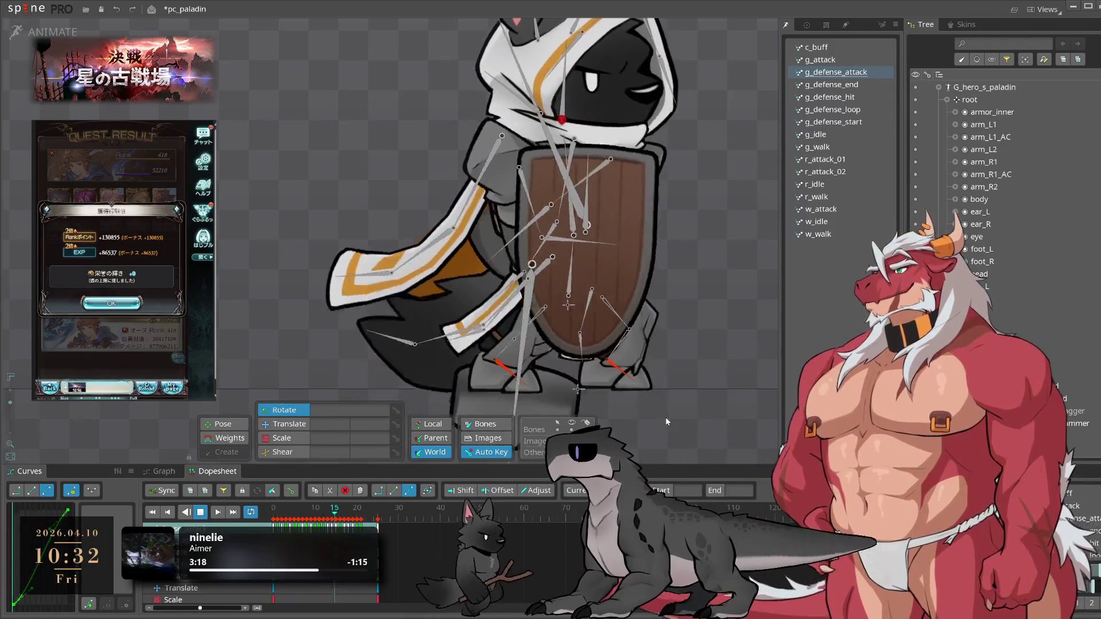
{"action": "left_click", "coordinate": [275, 518]}
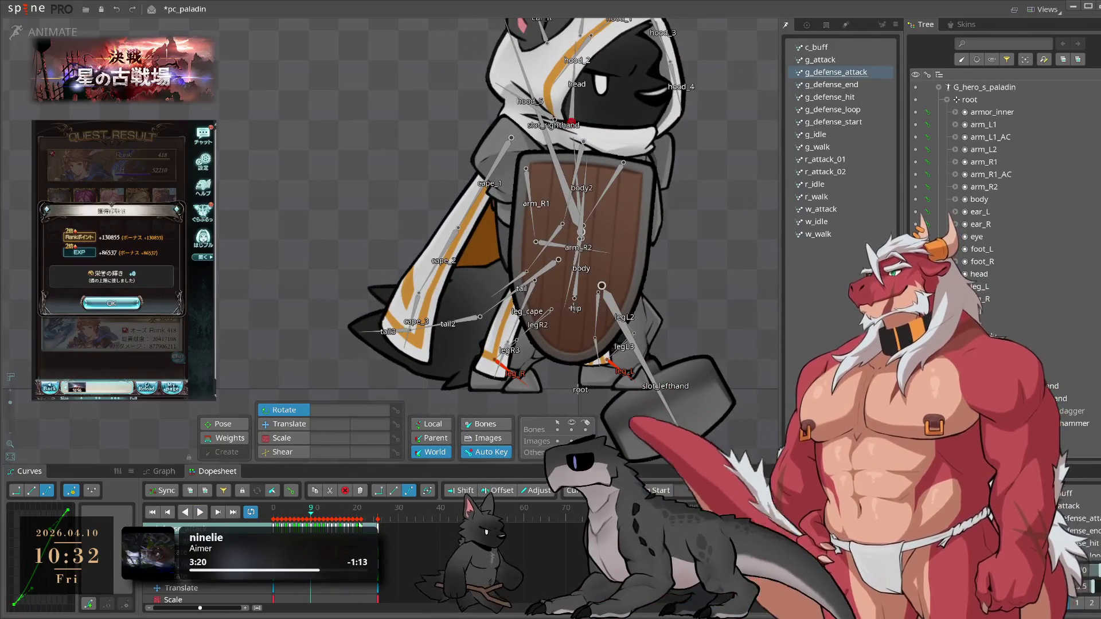
{"action": "left_click", "coordinate": [291, 520]}
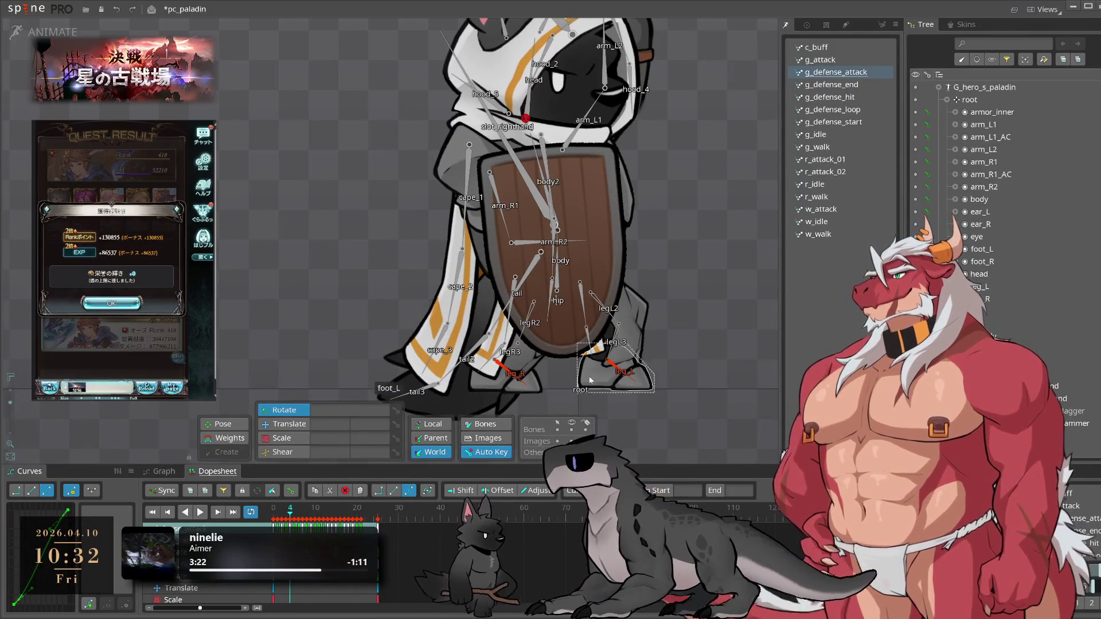
{"action": "left_click", "coordinate": [510, 327]}
{"action": "left_click", "coordinate": [285, 520]}
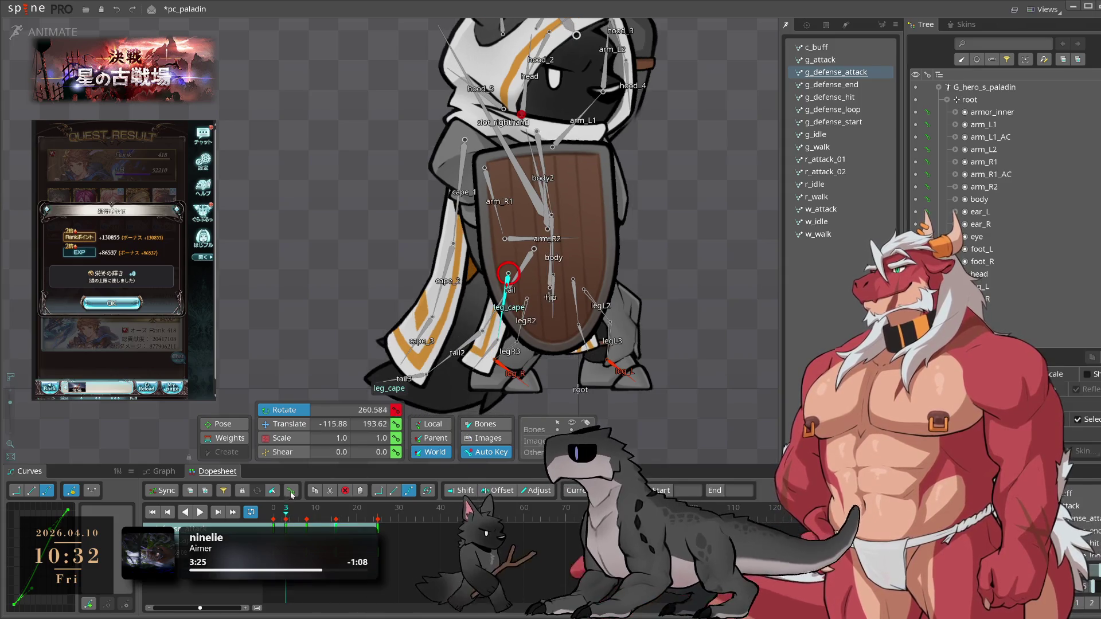
{"action": "key", "text": "space"}
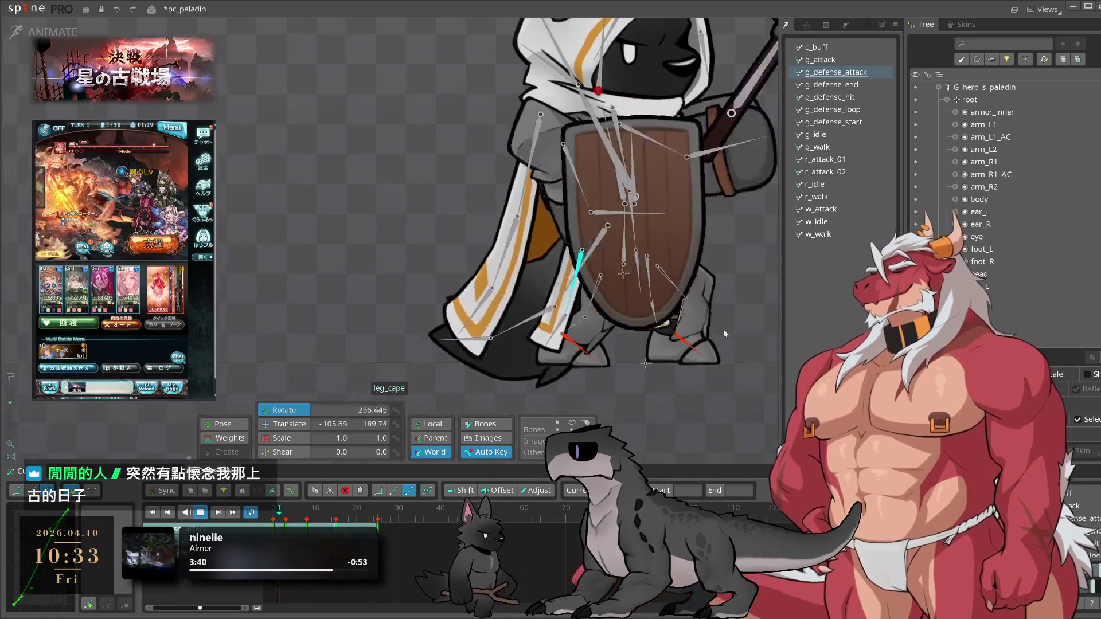
- Inspect leg_cape's keys at frames 4 and 8, play, then check the hammer attachment keys
{"action": "left_click", "coordinate": [687, 380]}
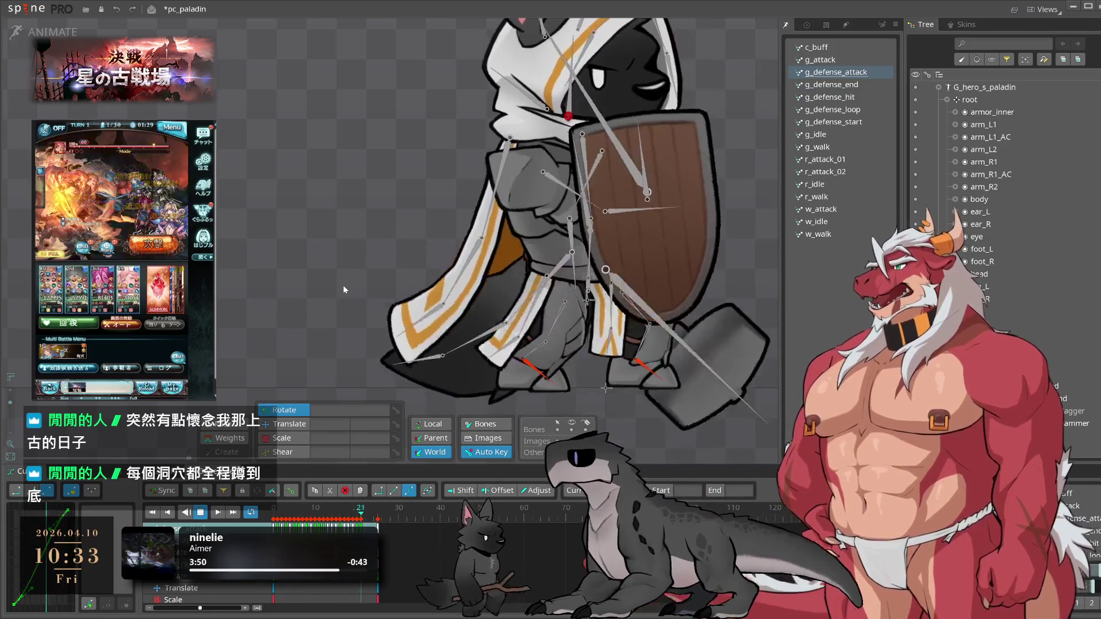
{"action": "key", "text": "space"}
{"action": "left_click_drag", "start_coordinate": [341, 512], "coordinate": [299, 516]}
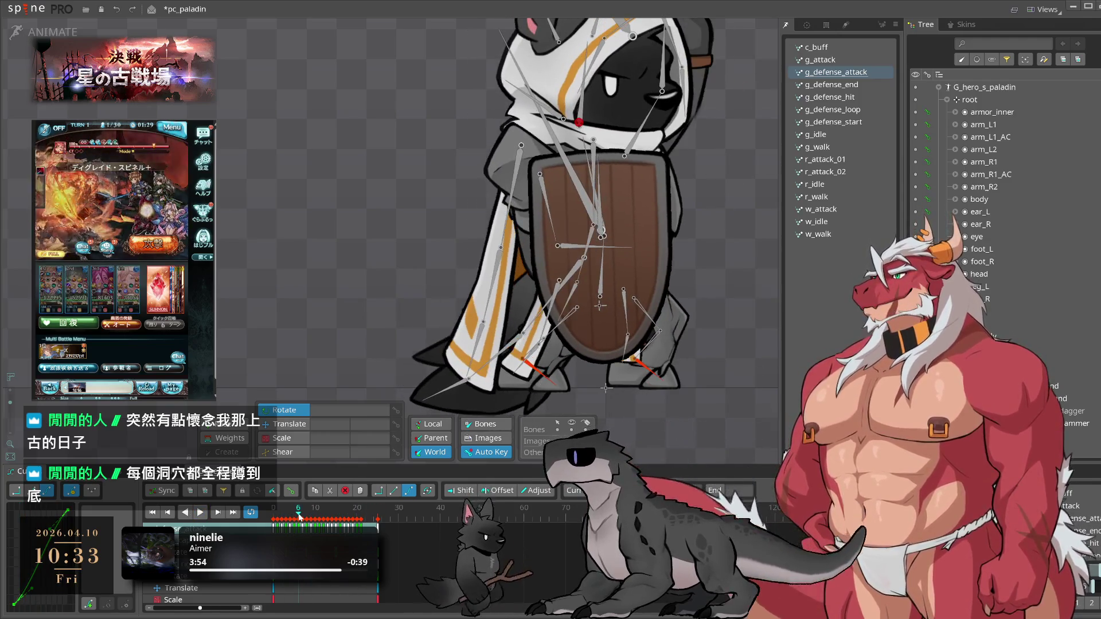
{"action": "left_click", "coordinate": [549, 314]}
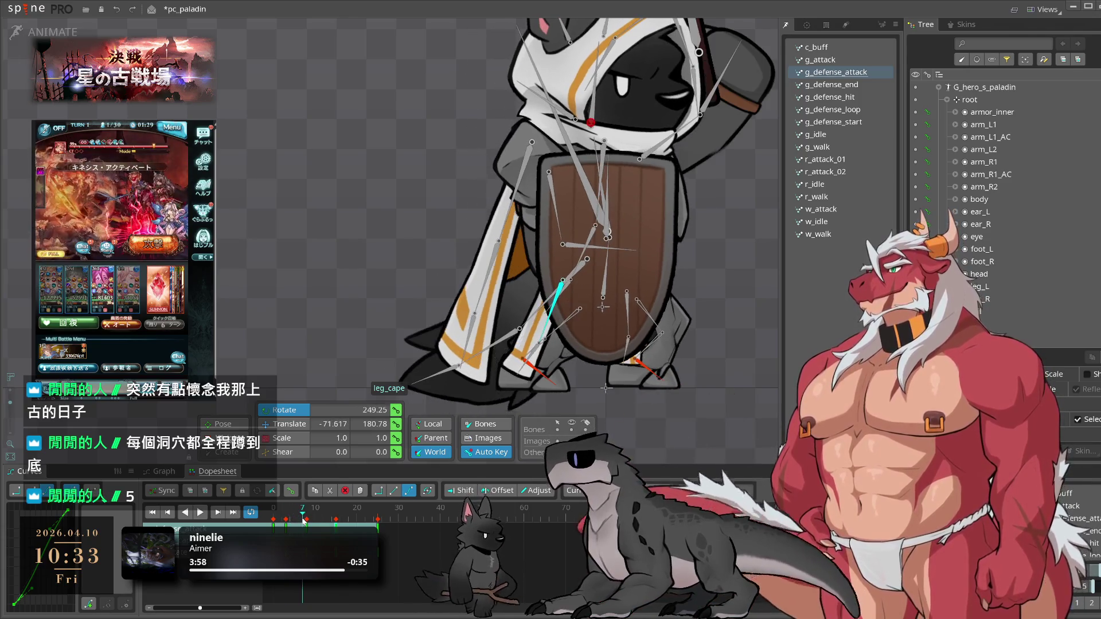
{"action": "left_click", "coordinate": [306, 509]}
{"action": "key", "text": "l"}
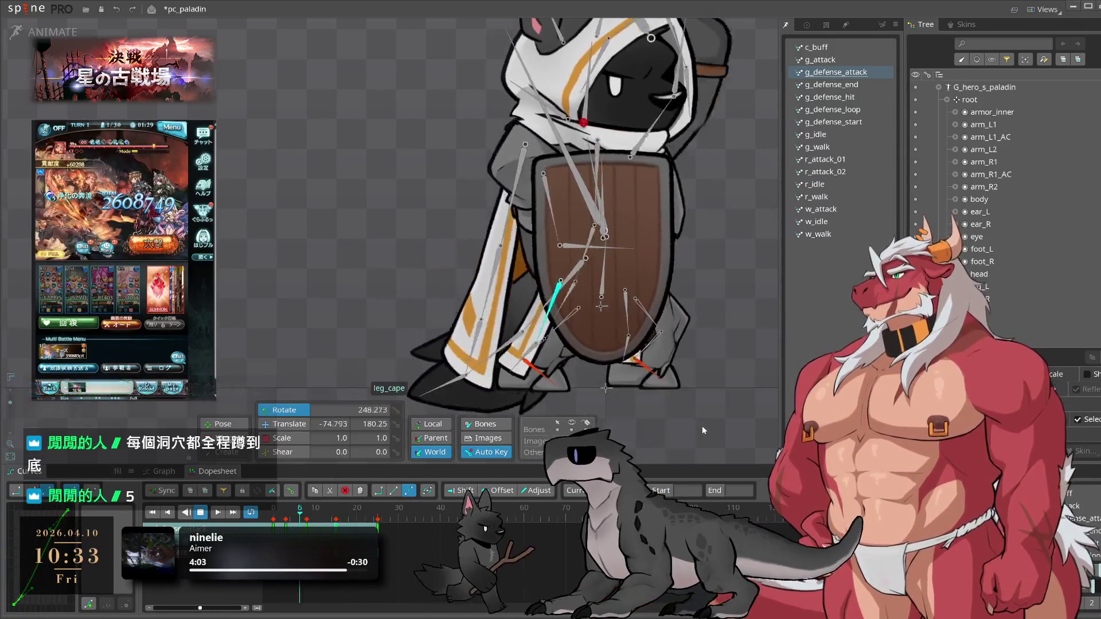
{"action": "left_click", "coordinate": [704, 427]}
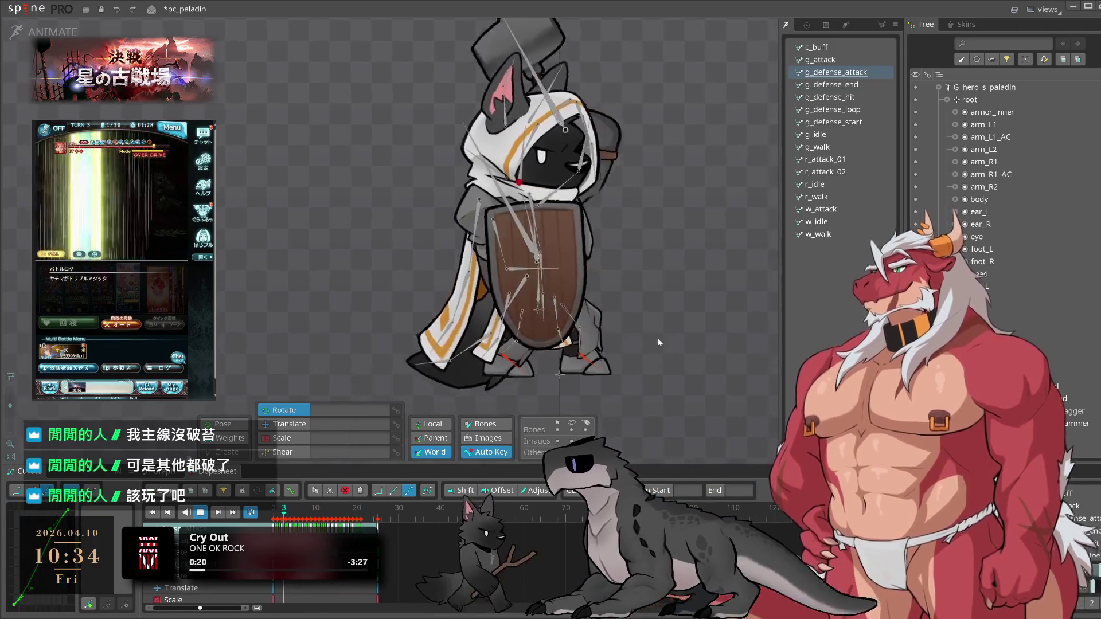
{"action": "key", "text": "k"}
{"action": "key", "text": "l"}
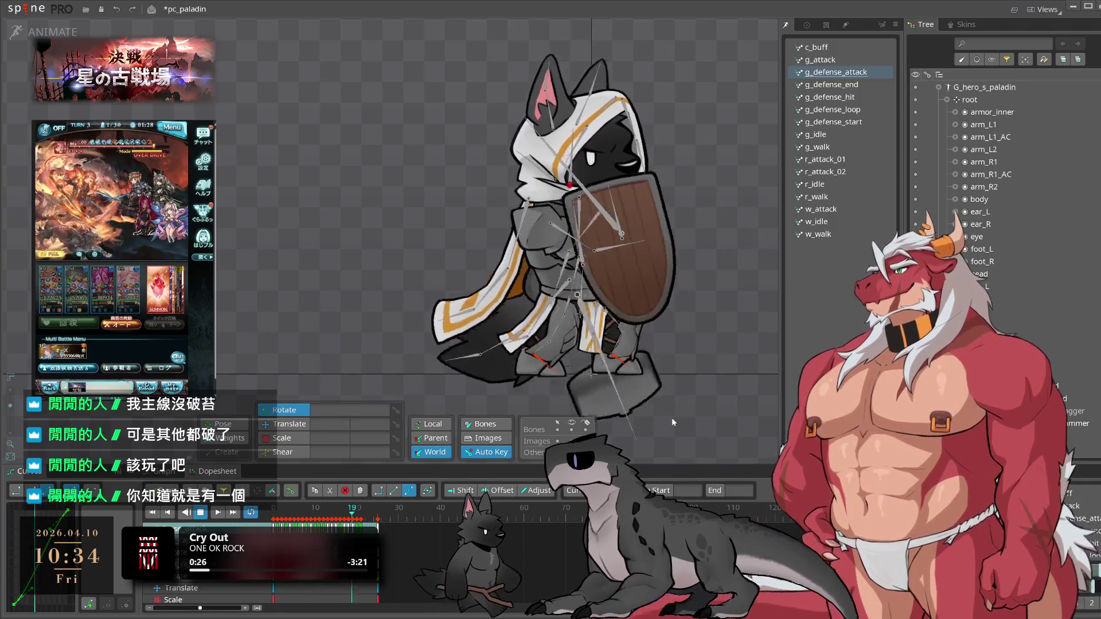
{"action": "left_click", "coordinate": [299, 518]}
{"action": "mouse_move", "coordinate": [298, 518]}
{"action": "left_mouse_down"}
{"action": "mouse_move", "coordinate": [367, 518]}
{"action": "mouse_move", "coordinate": [294, 518]}
{"action": "left_mouse_up"}
{"action": "key", "text": "space"}
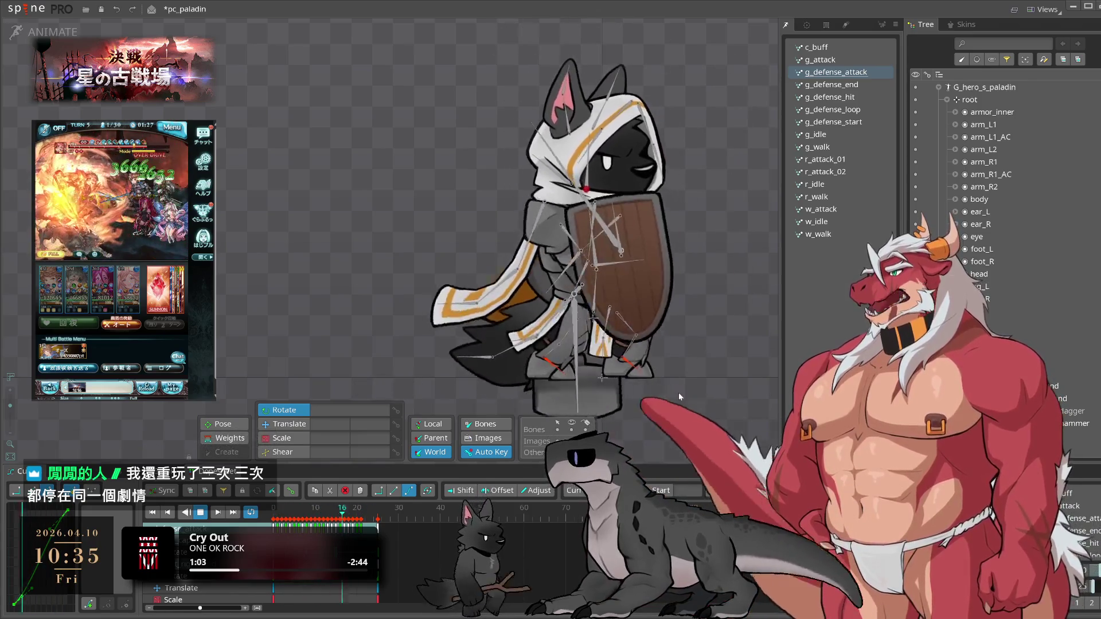
{"action": "left_click", "coordinate": [829, 61]}
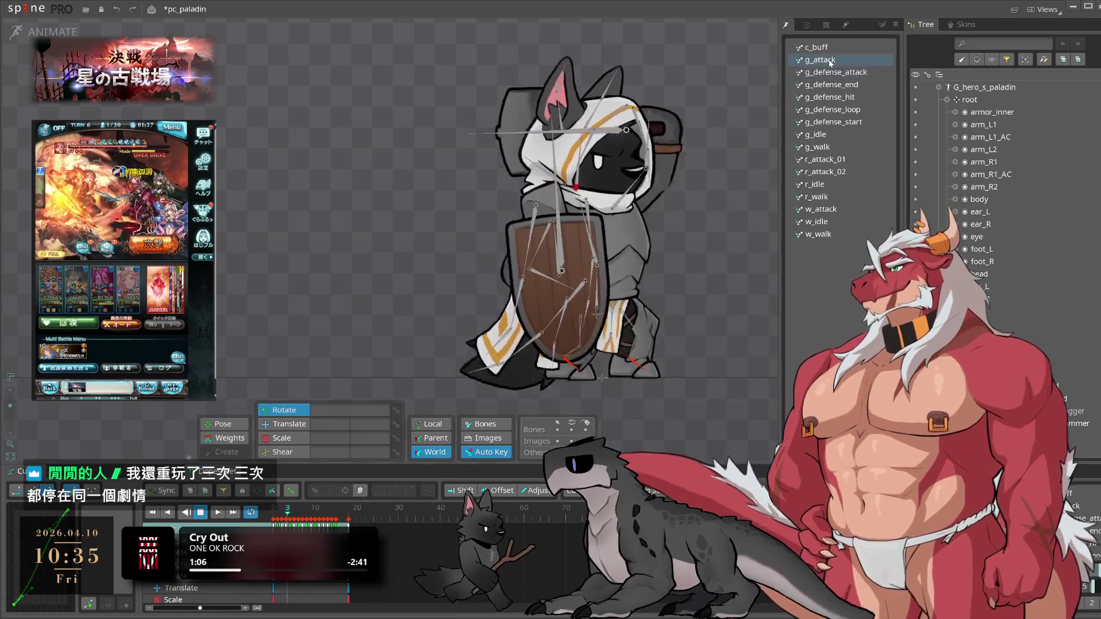
- Pause g_attack and inspect the cape_2 bone's transform around frames 1–2
{"action": "key", "text": "space"}
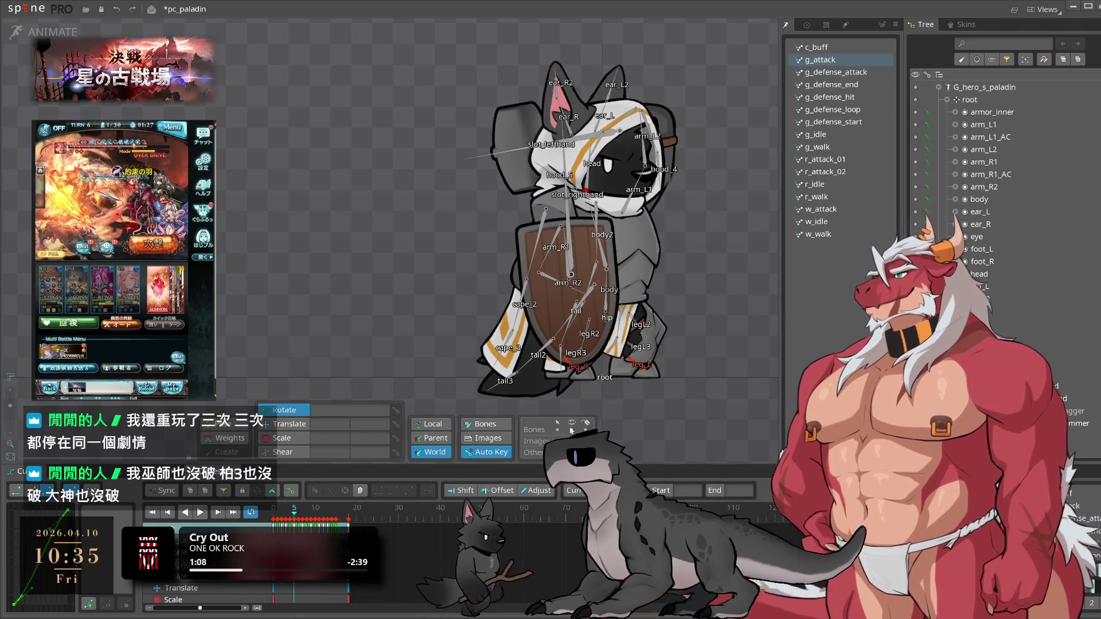
{"action": "mouse_move", "coordinate": [293, 513]}
{"action": "left_mouse_down"}
{"action": "mouse_move", "coordinate": [321, 512]}
{"action": "mouse_move", "coordinate": [282, 514]}
{"action": "left_mouse_up"}
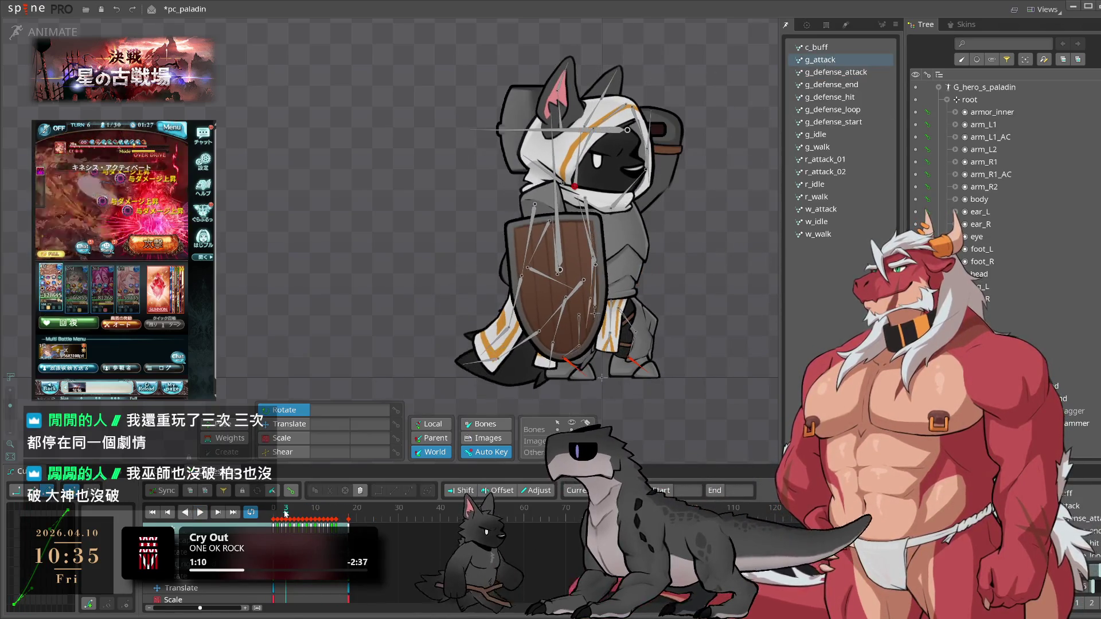
{"action": "left_click", "coordinate": [506, 339]}
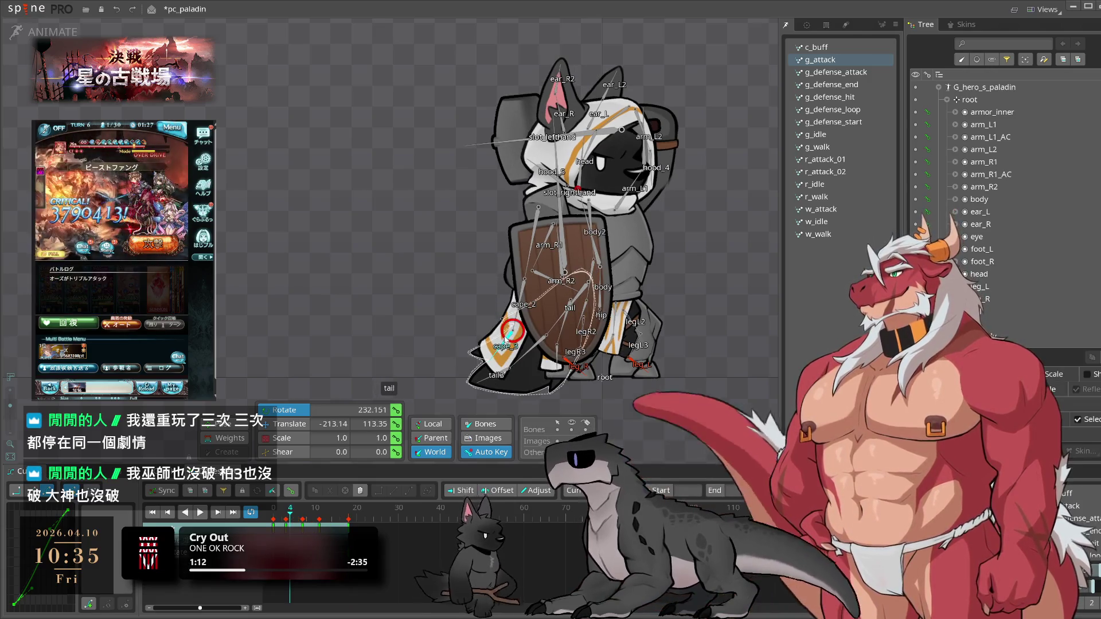
{"action": "left_click", "coordinate": [286, 521]}
{"action": "left_click_drag", "start_coordinate": [286, 521], "coordinate": [279, 524]}
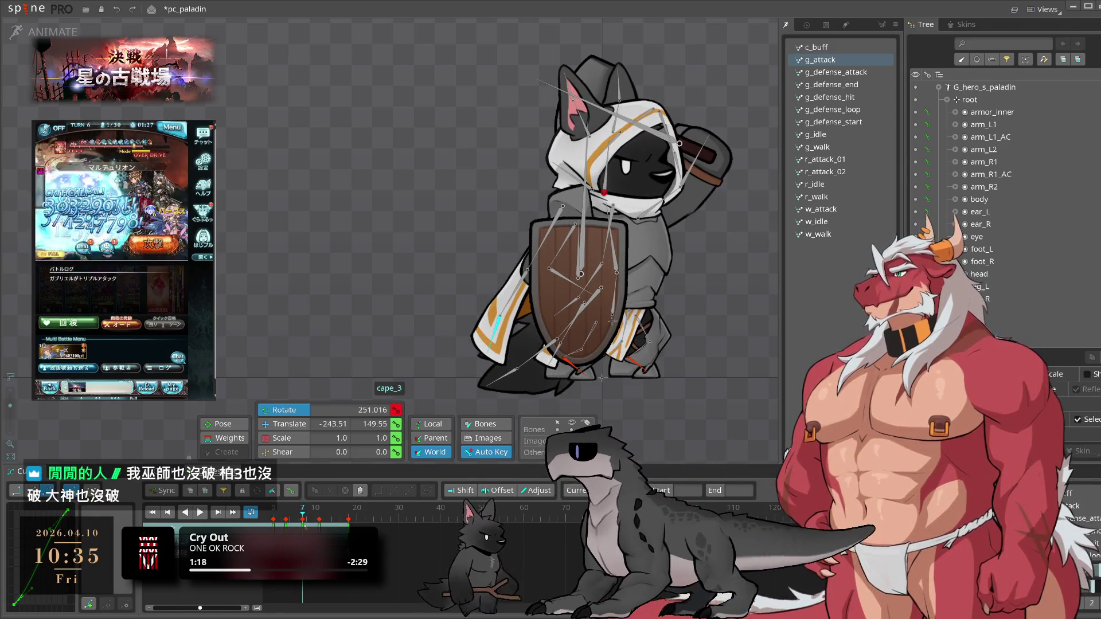
{"action": "key", "text": "space"}
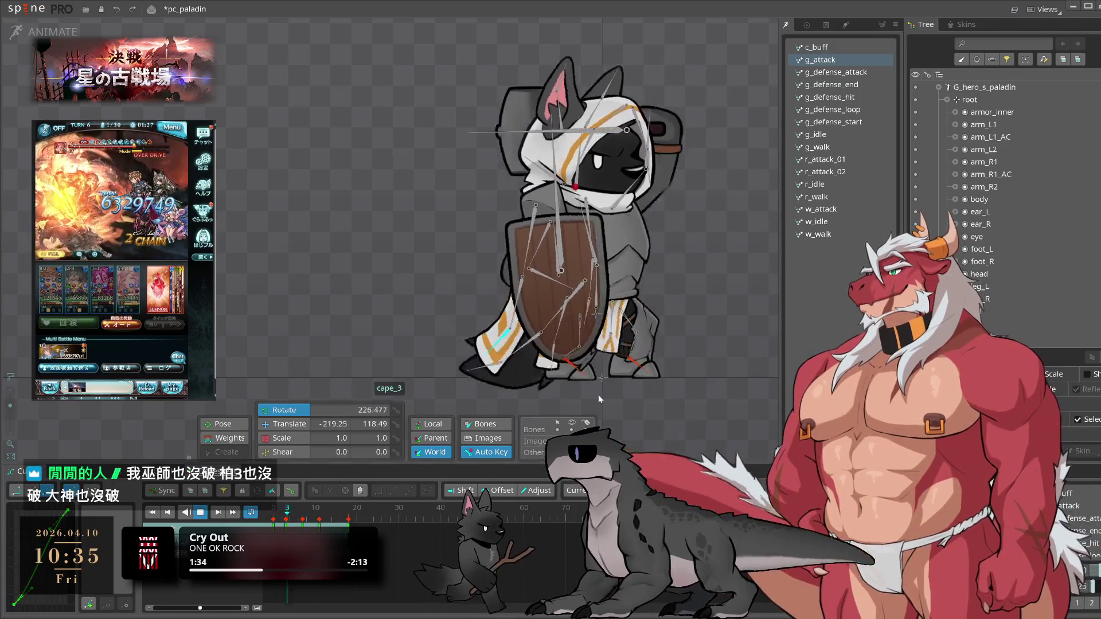
- Stop g_attack at frame 0 and scrub the tail2 and tail3 bones' motion
{"action": "left_click", "coordinate": [694, 414]}
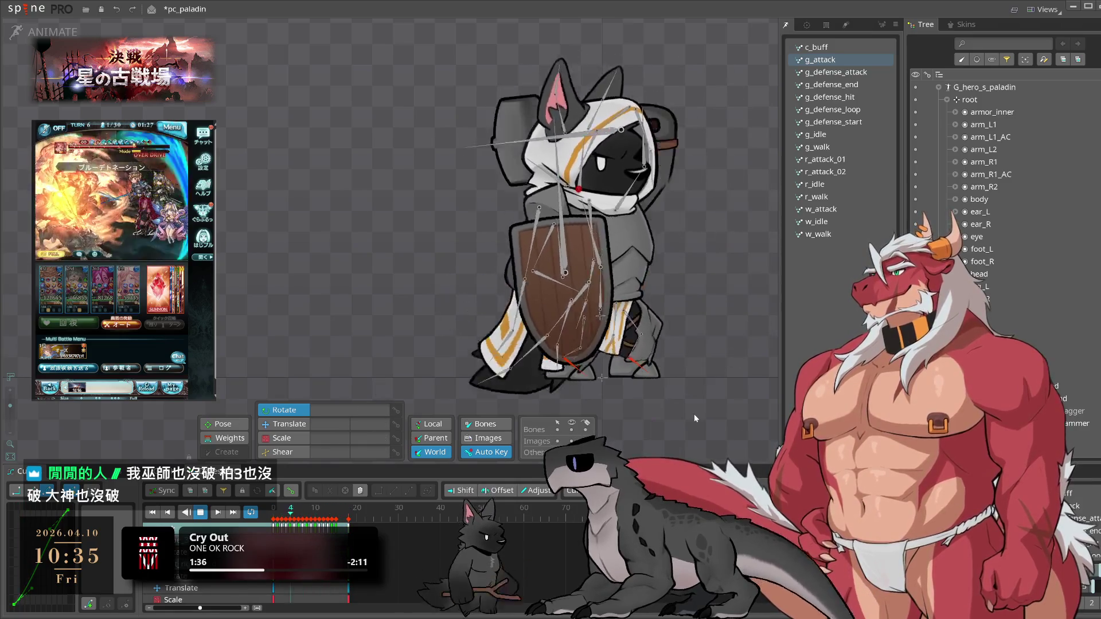
{"action": "key", "text": "space"}
{"action": "left_click", "coordinate": [298, 521]}
{"action": "left_click_drag", "start_coordinate": [298, 520], "coordinate": [277, 520]}
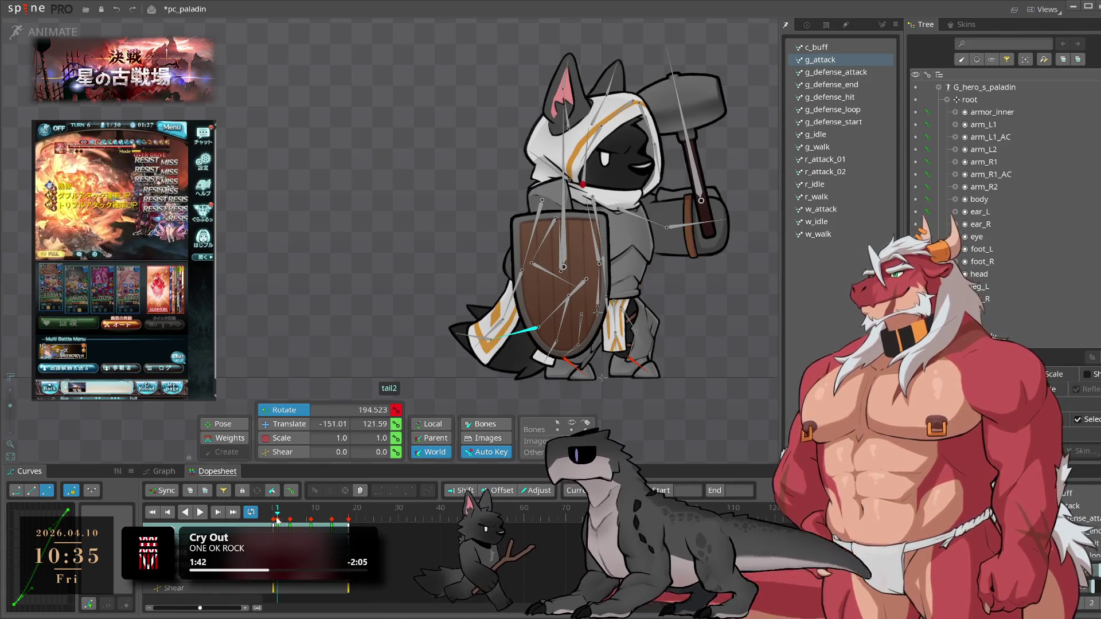
{"action": "left_click", "coordinate": [476, 336], "text": "ctrl"}
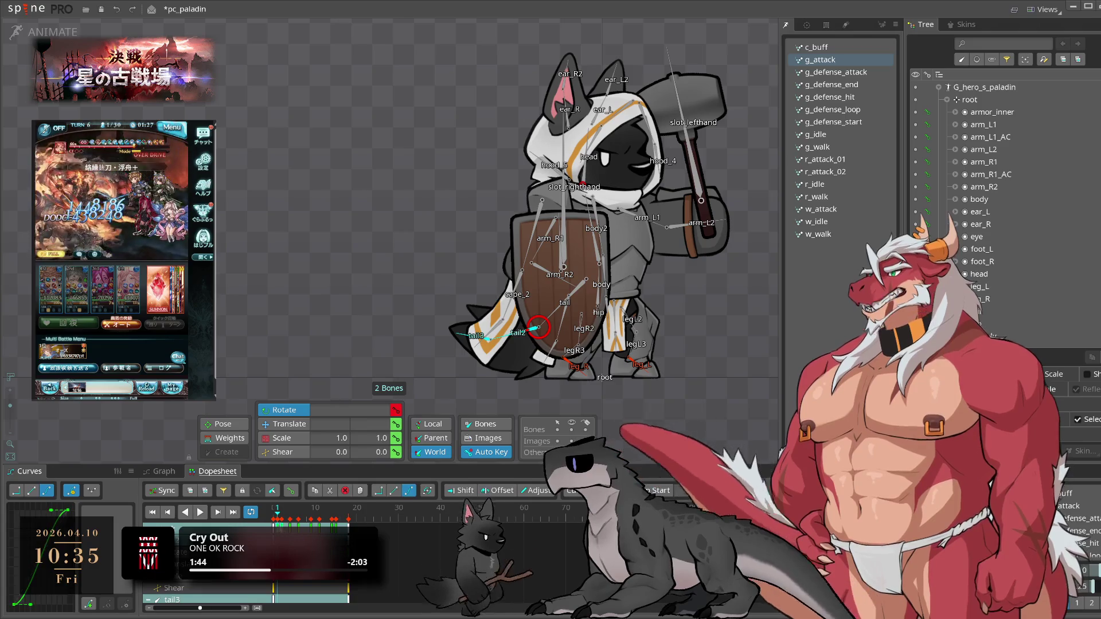
{"action": "left_click_drag", "start_coordinate": [278, 516], "coordinate": [285, 518]}
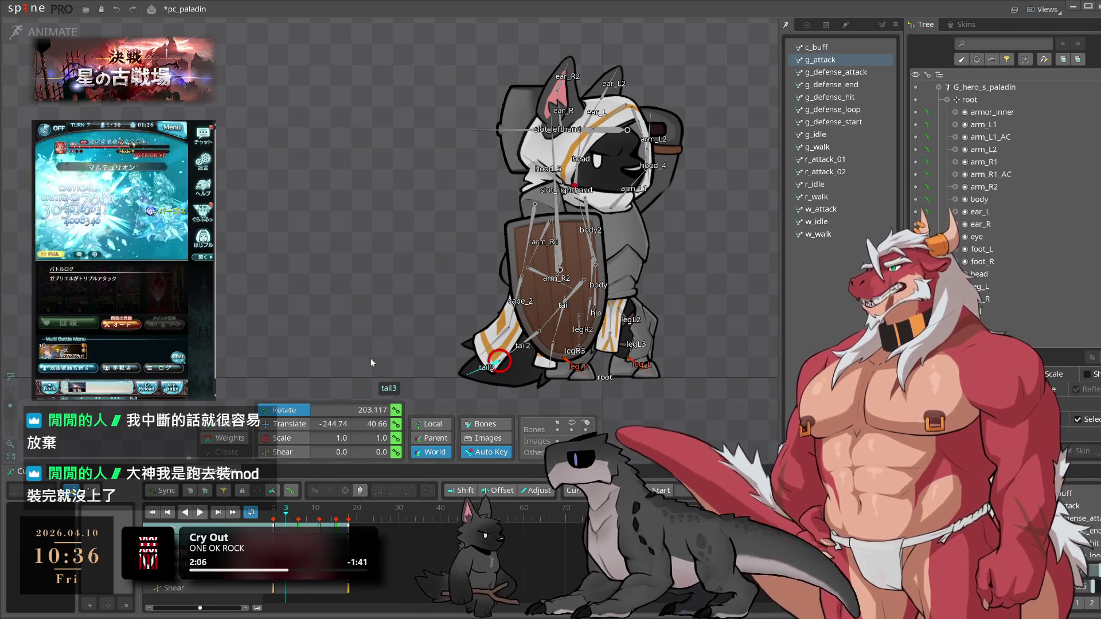
{"action": "mouse_move", "coordinate": [272, 520]}
{"action": "left_mouse_down"}
{"action": "mouse_move", "coordinate": [319, 520]}
{"action": "mouse_move", "coordinate": [310, 521]}
{"action": "left_mouse_up"}
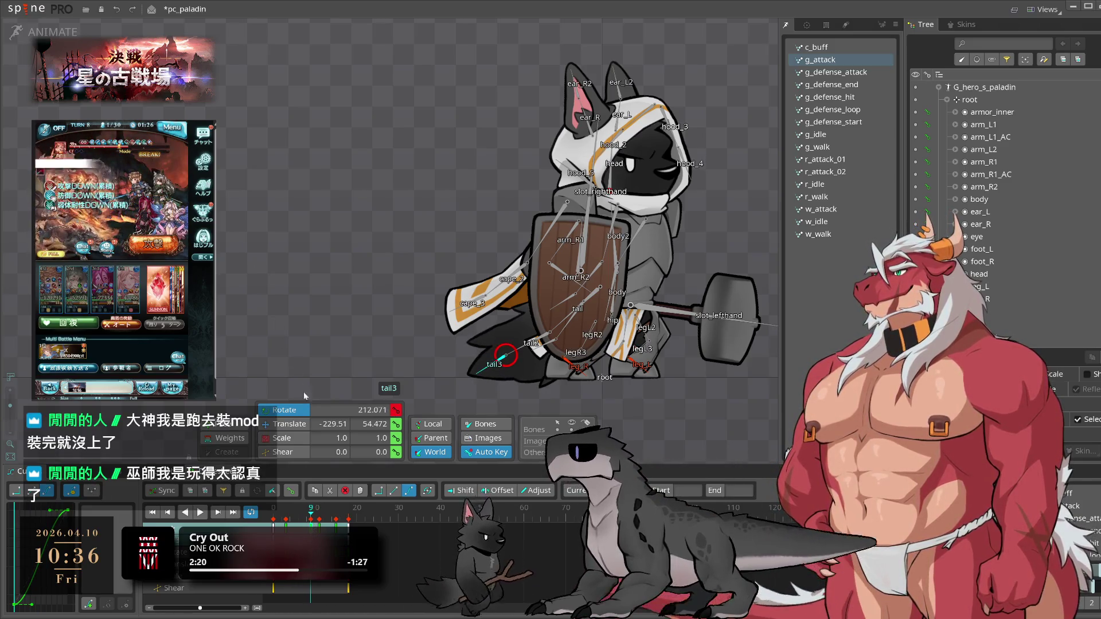
{"action": "left_click_drag", "start_coordinate": [311, 520], "coordinate": [332, 522]}
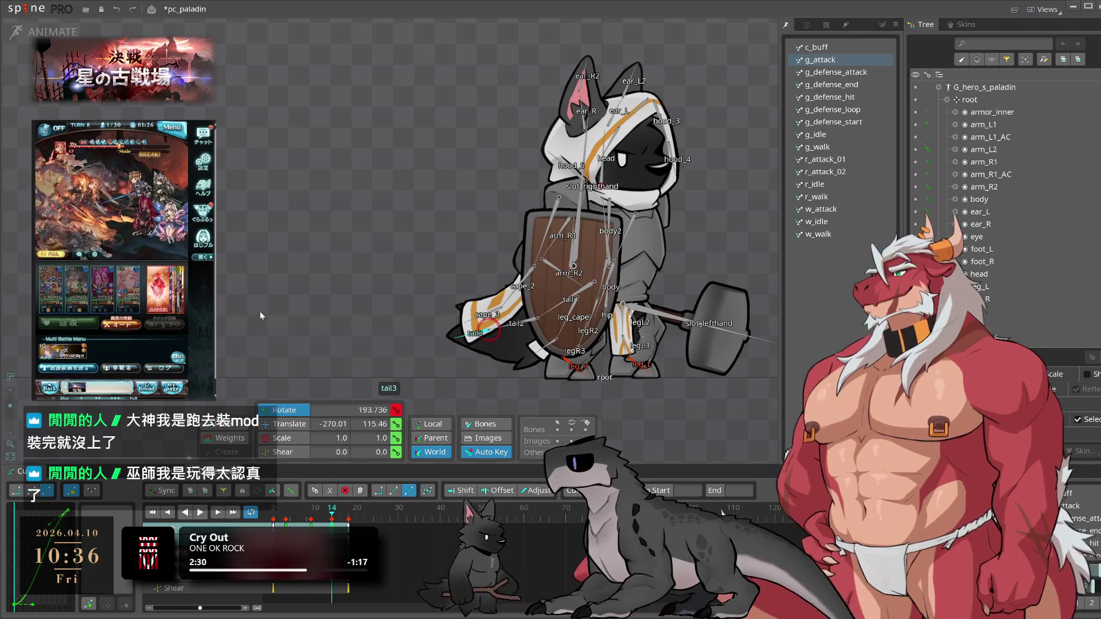
{"action": "key", "text": "space"}
{"action": "key", "text": "space"}
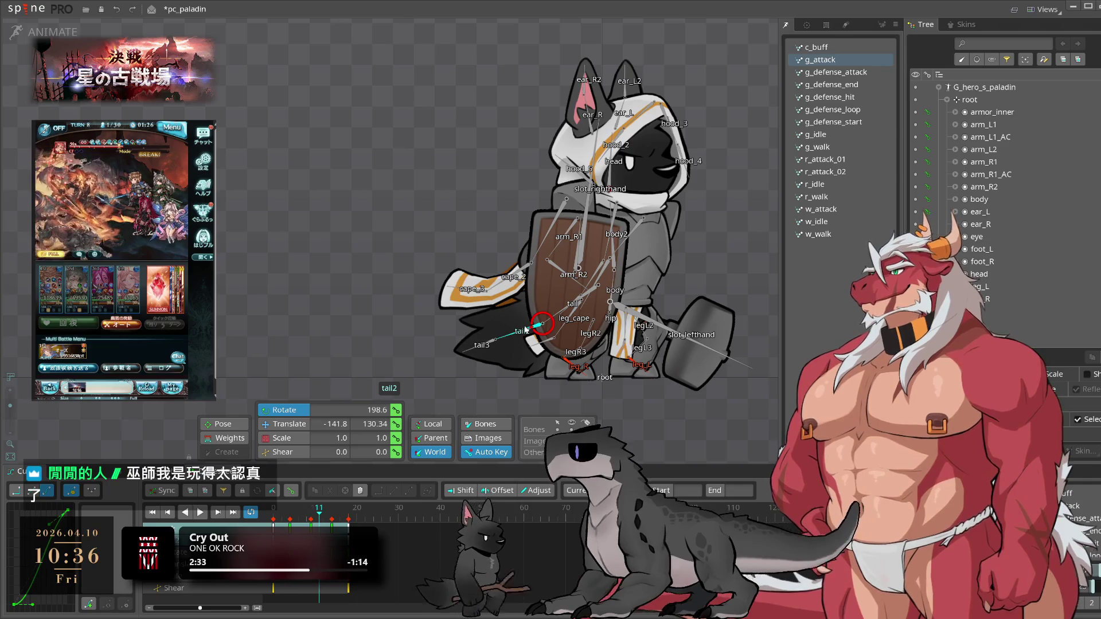
{"action": "mouse_move", "coordinate": [319, 515]}
{"action": "left_mouse_down"}
{"action": "mouse_move", "coordinate": [294, 521]}
{"action": "mouse_move", "coordinate": [311, 519]}
{"action": "left_mouse_up"}
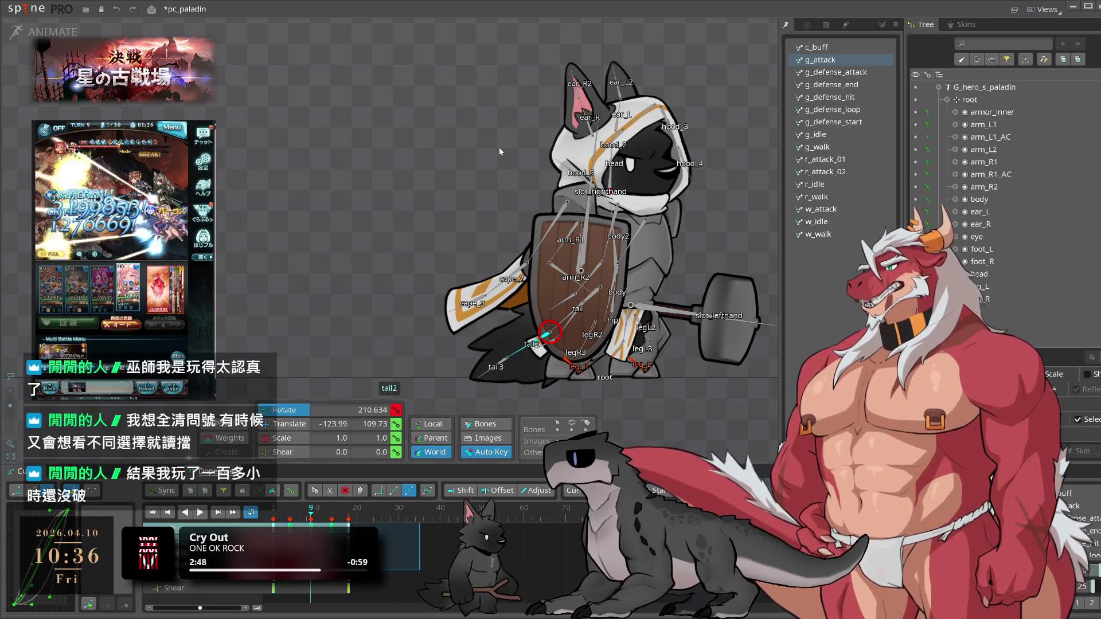
{"action": "key", "text": "space"}
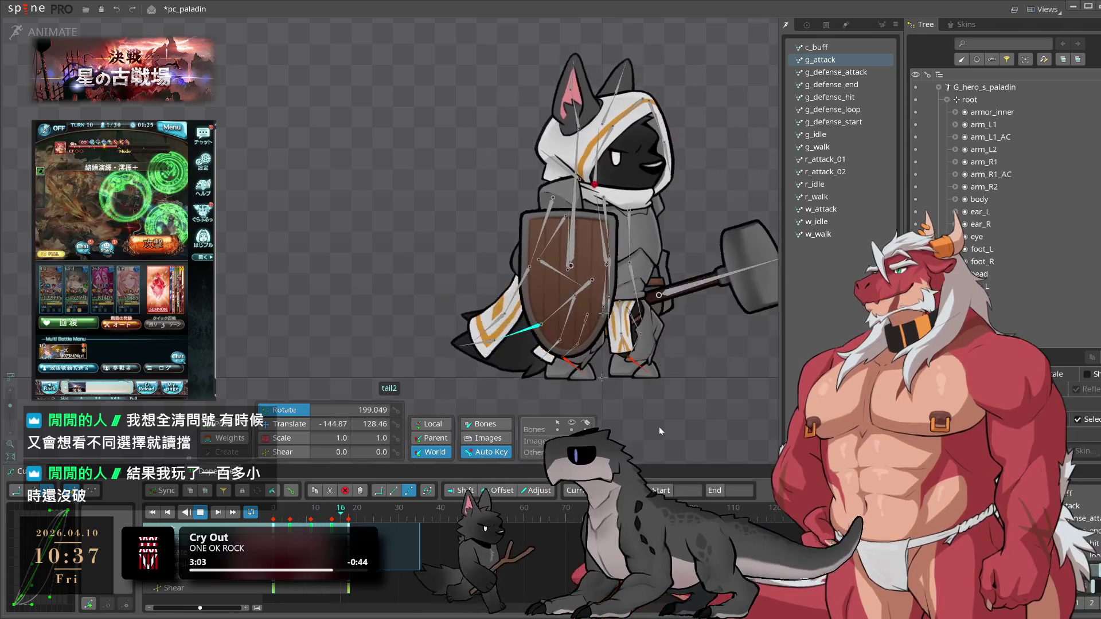
{"action": "key", "text": "Escape"}
{"action": "key", "text": "space"}
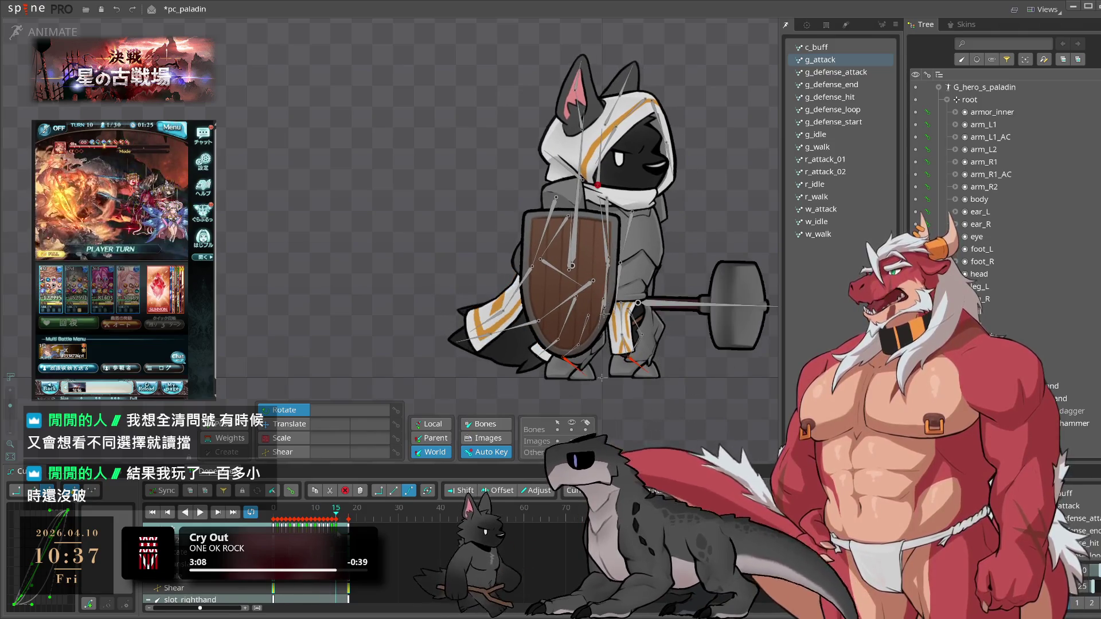
- Stop the attack playback, then preview c_buff, g_defense_end, g_defense_start, r_attack_01 and r_attack_02
{"action": "left_click", "coordinate": [349, 518]}
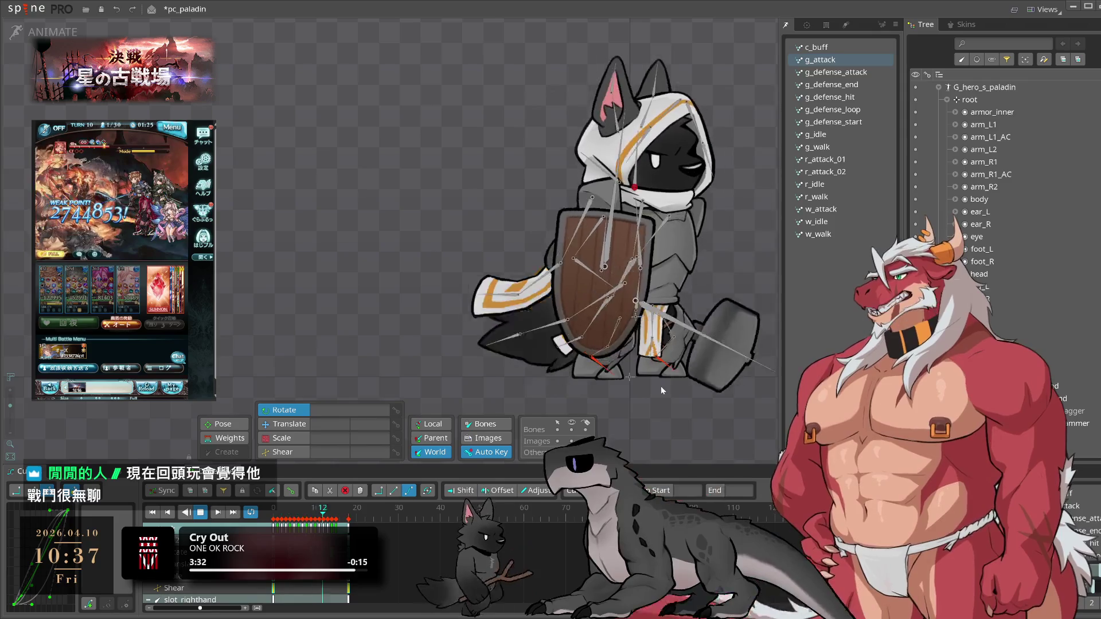
{"action": "key", "text": "space"}
{"action": "key", "text": "space"}
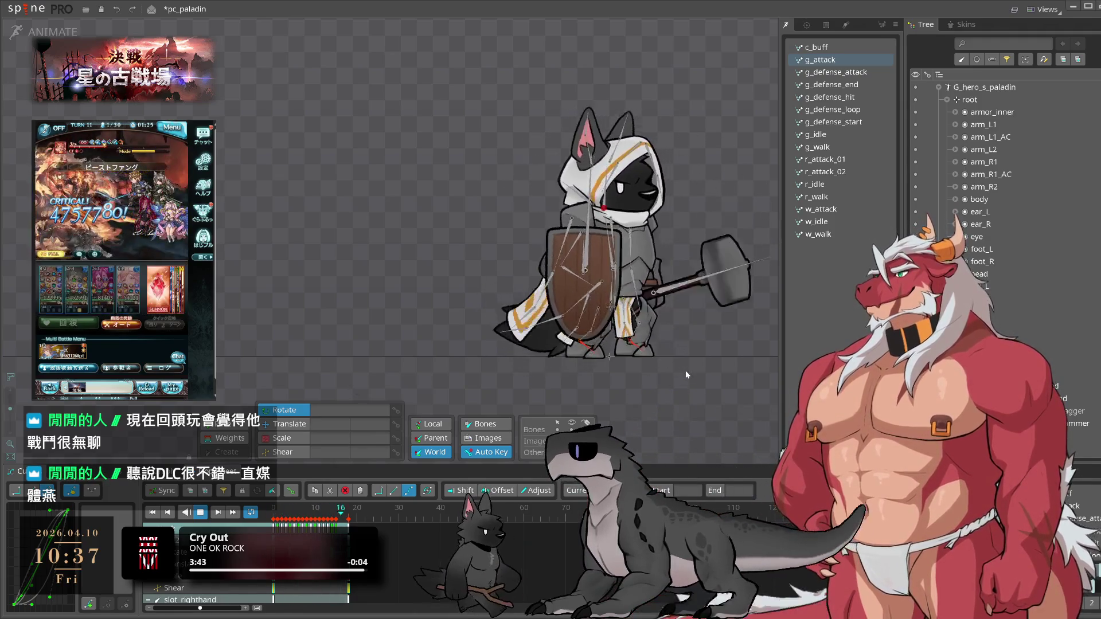
{"action": "left_click", "coordinate": [816, 47]}
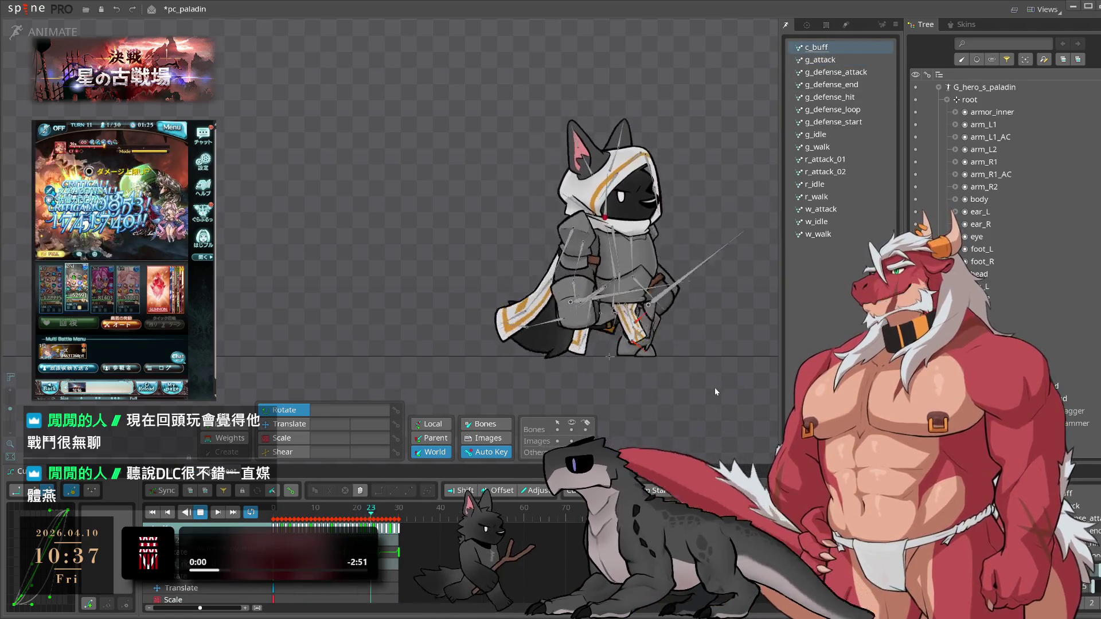
{"action": "left_click", "coordinate": [832, 84]}
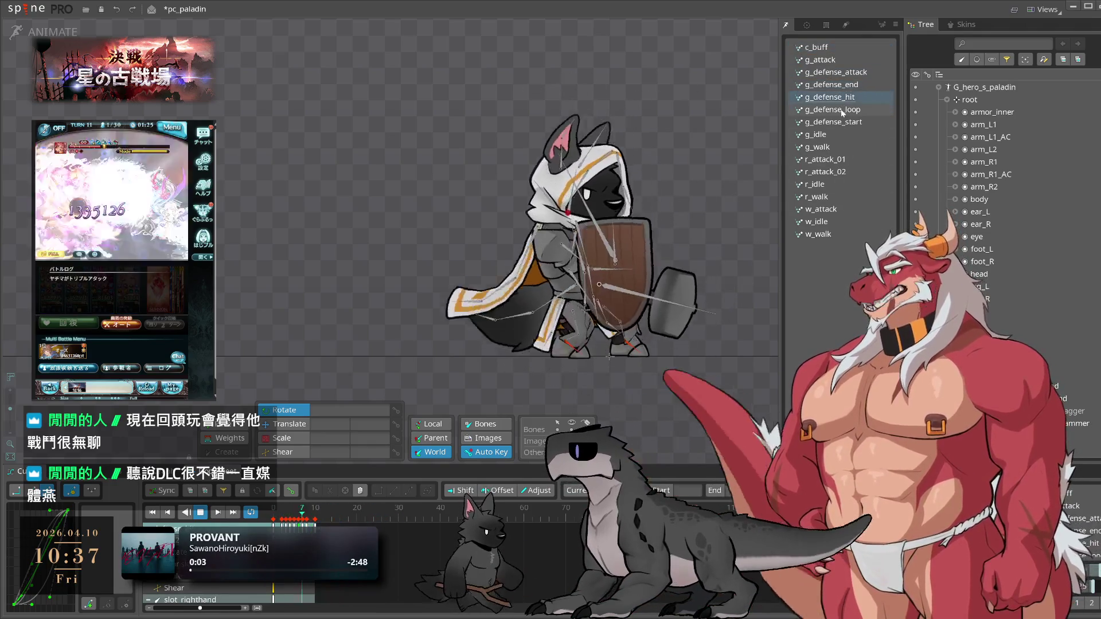
{"action": "left_click", "coordinate": [837, 122]}
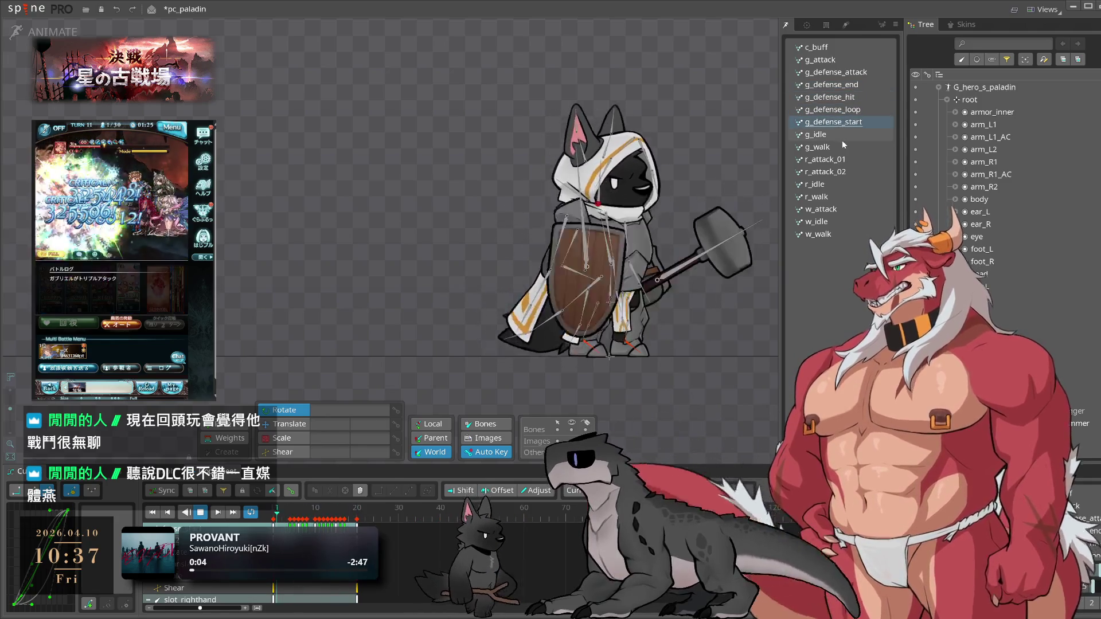
{"action": "left_click", "coordinate": [838, 160]}
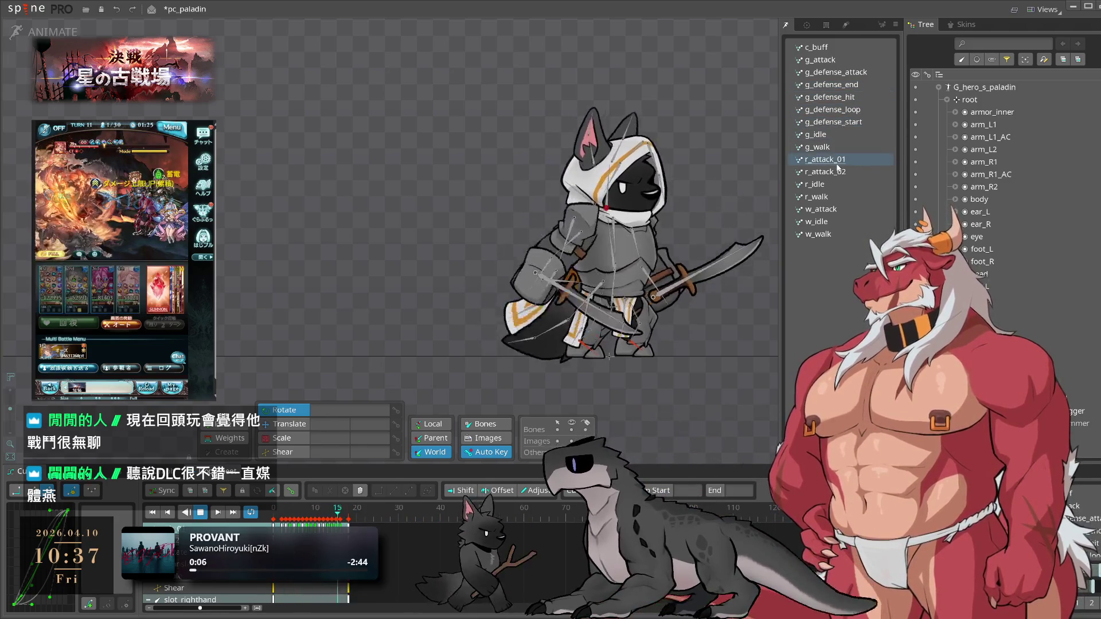
{"action": "left_click", "coordinate": [838, 172]}
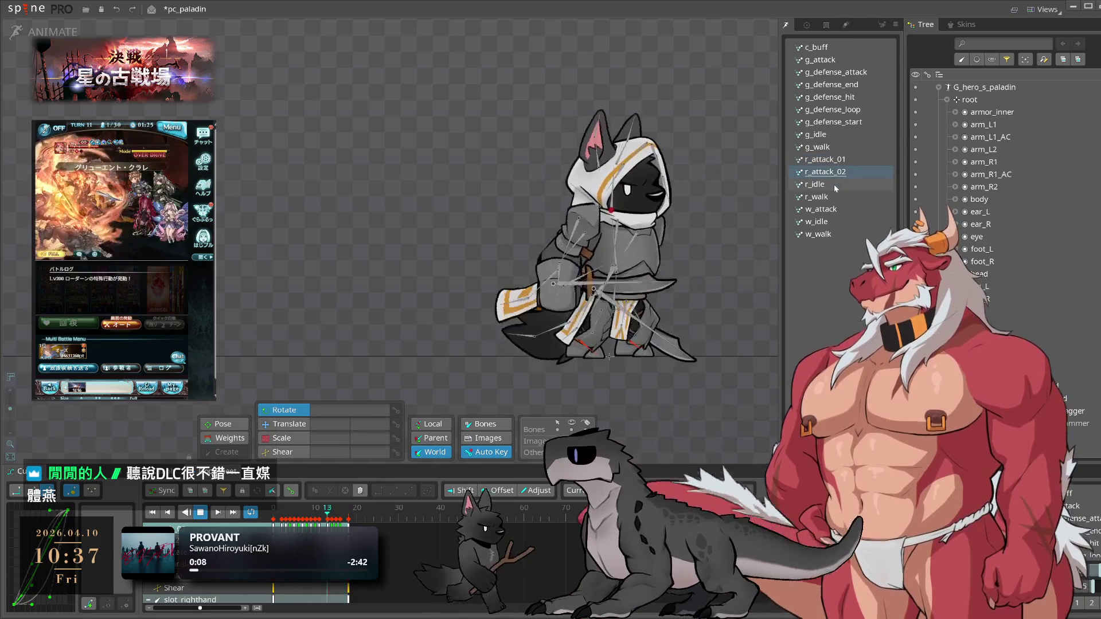
- Preview r_walk, load w_idle on the paladin, and save pc_paladin
{"action": "left_click", "coordinate": [836, 184]}
{"action": "left_click", "coordinate": [832, 201]}
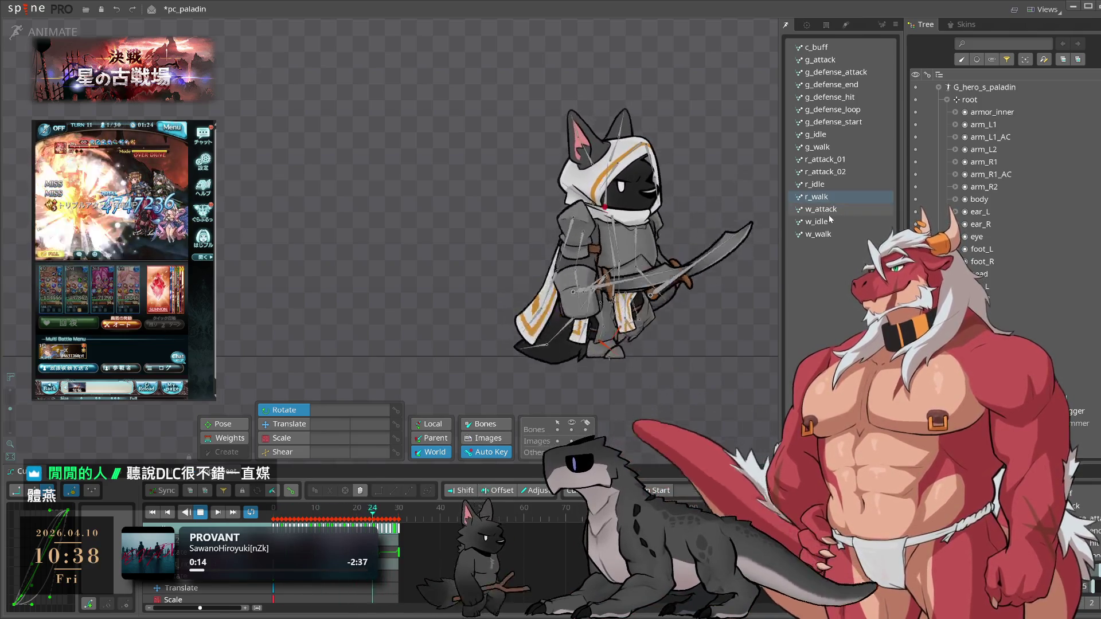
{"action": "left_click", "coordinate": [830, 221]}
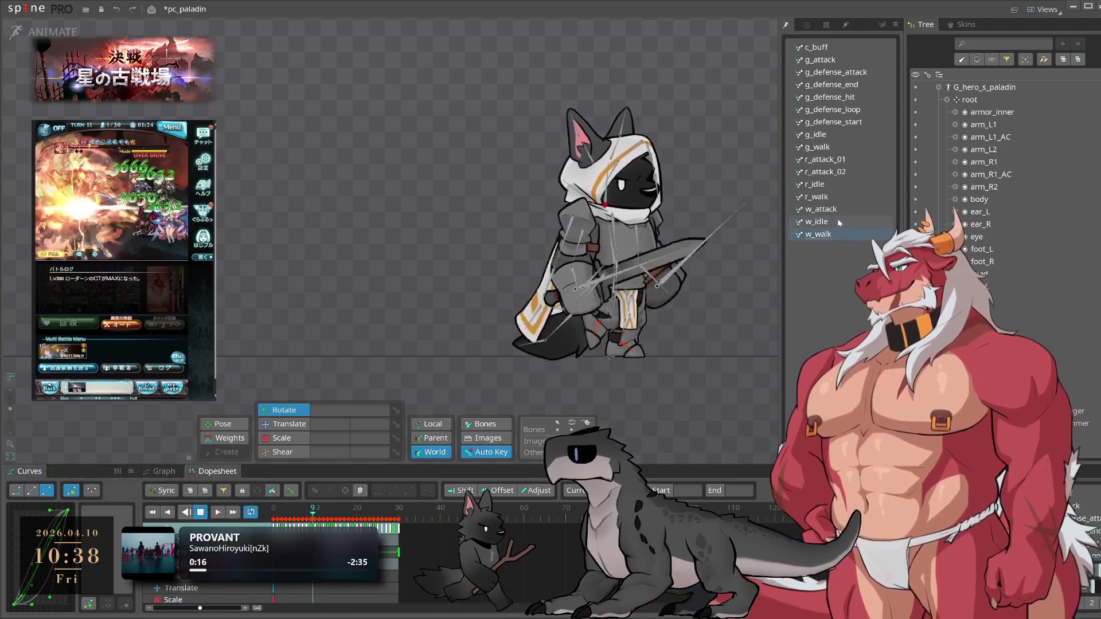
{"action": "key", "text": "ctrl+s"}
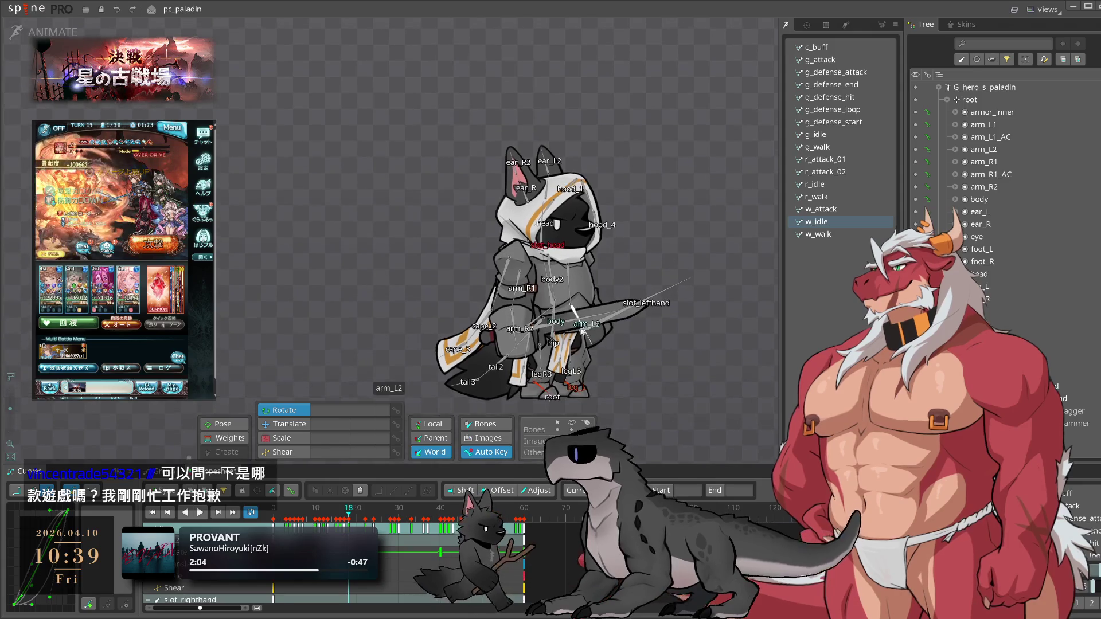
{"action": "key", "text": "space"}
{"action": "key", "text": "space"}
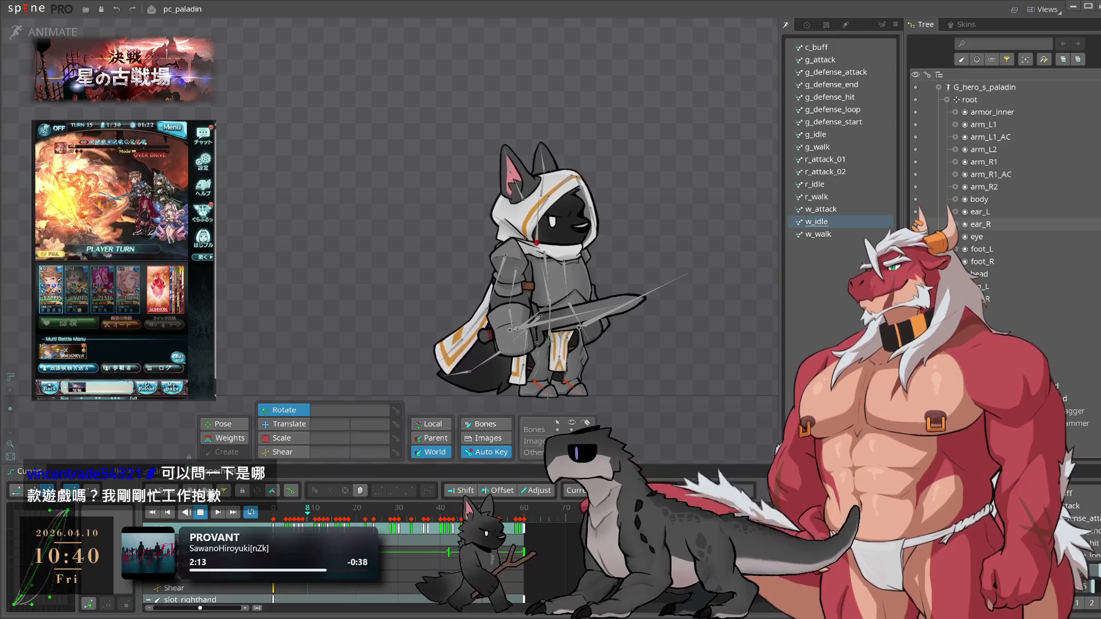
{"action": "left_click_drag", "start_coordinate": [695, 346], "coordinate": [722, 343]}
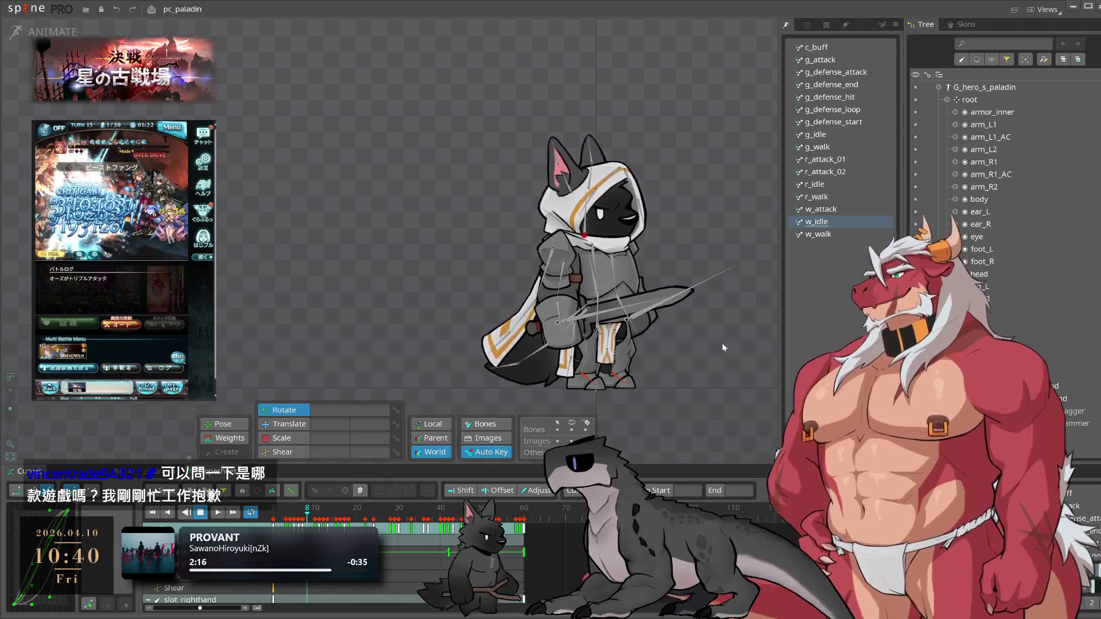
{"action": "scroll", "coordinate": [721, 343], "scroll_direction": "up", "scroll_amount": 2}
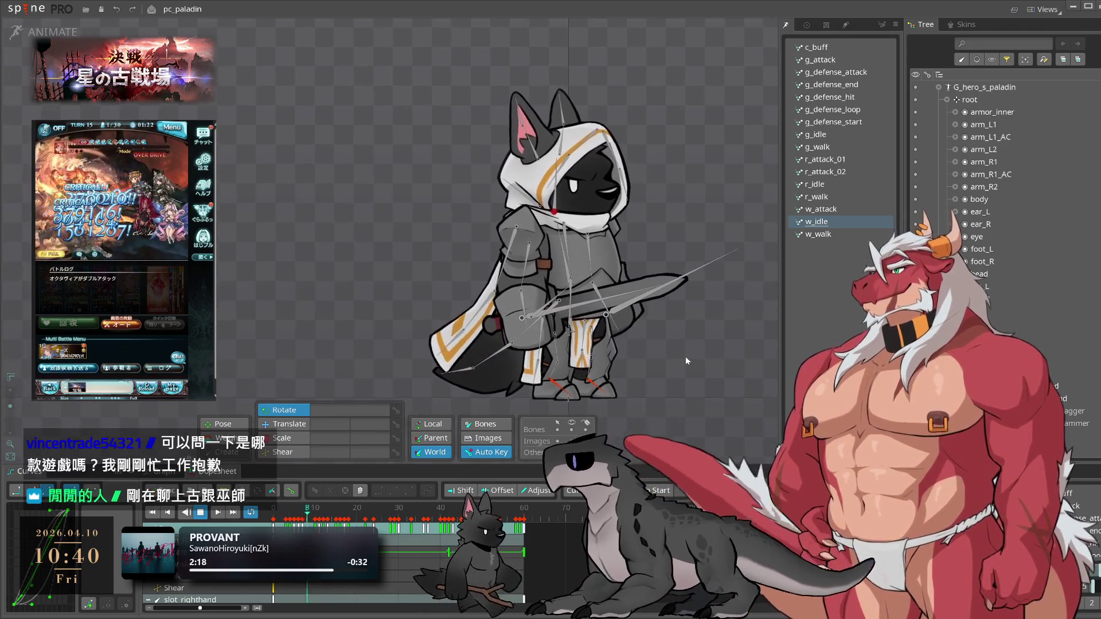
{"action": "left_click_drag", "start_coordinate": [684, 357], "coordinate": [717, 354]}
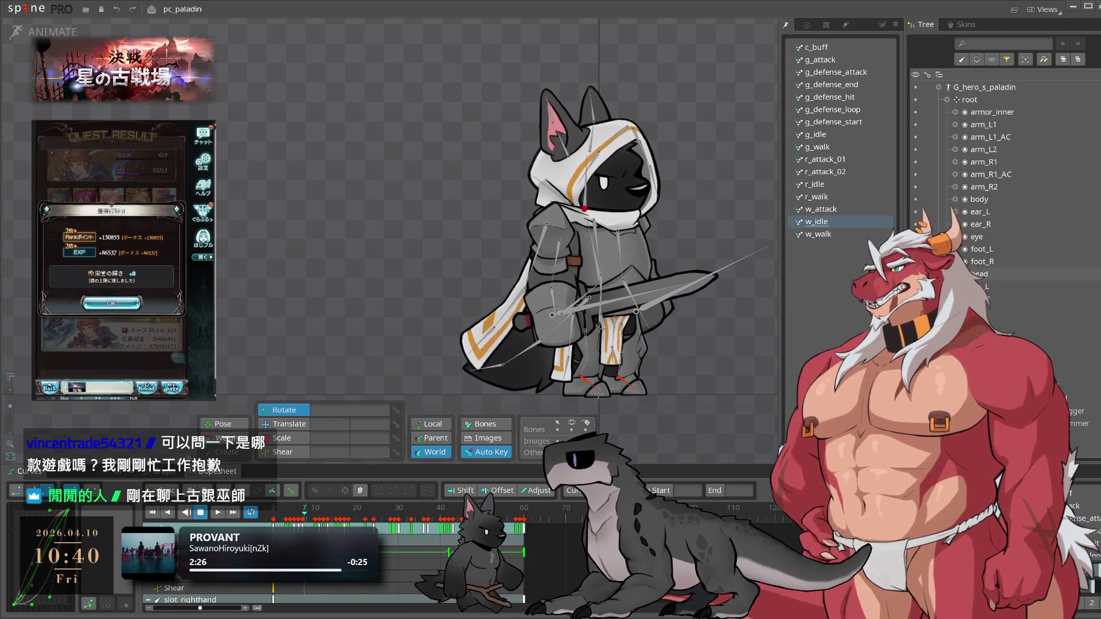
{"action": "left_click", "coordinate": [111, 302]}
{"action": "left_click", "coordinate": [156, 365]}
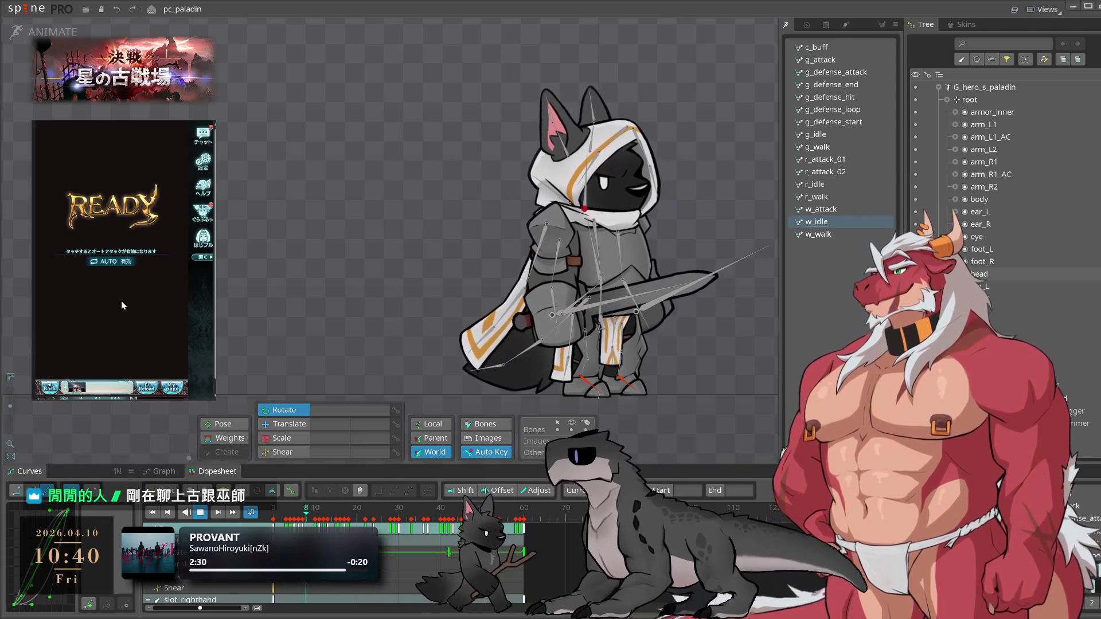
{"action": "mouse_move", "coordinate": [721, 372]}
{"action": "left_mouse_down"}
{"action": "mouse_move", "coordinate": [670, 374]}
{"action": "mouse_move", "coordinate": [714, 373]}
{"action": "left_mouse_up"}
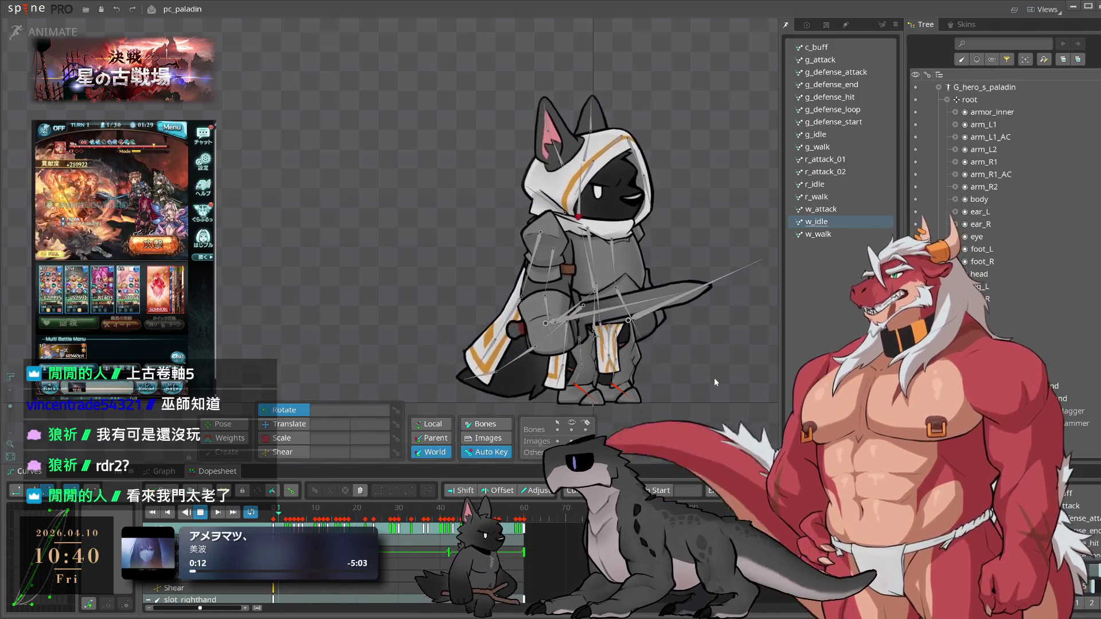
{"action": "left_click_drag", "start_coordinate": [711, 377], "coordinate": [712, 358]}
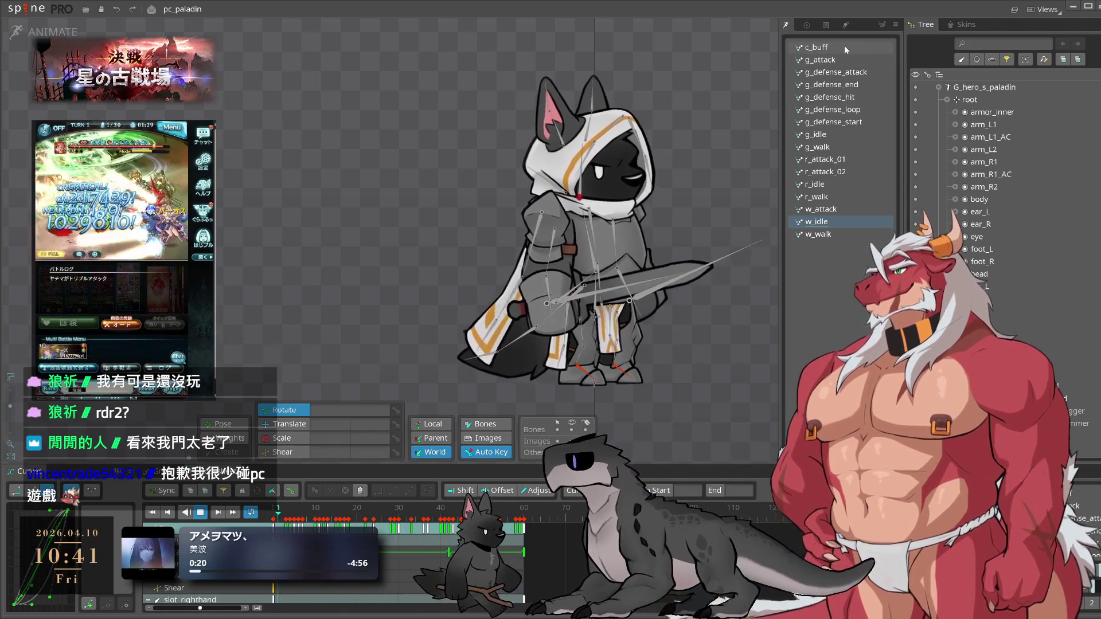
{"action": "key", "text": "ctrl+s"}
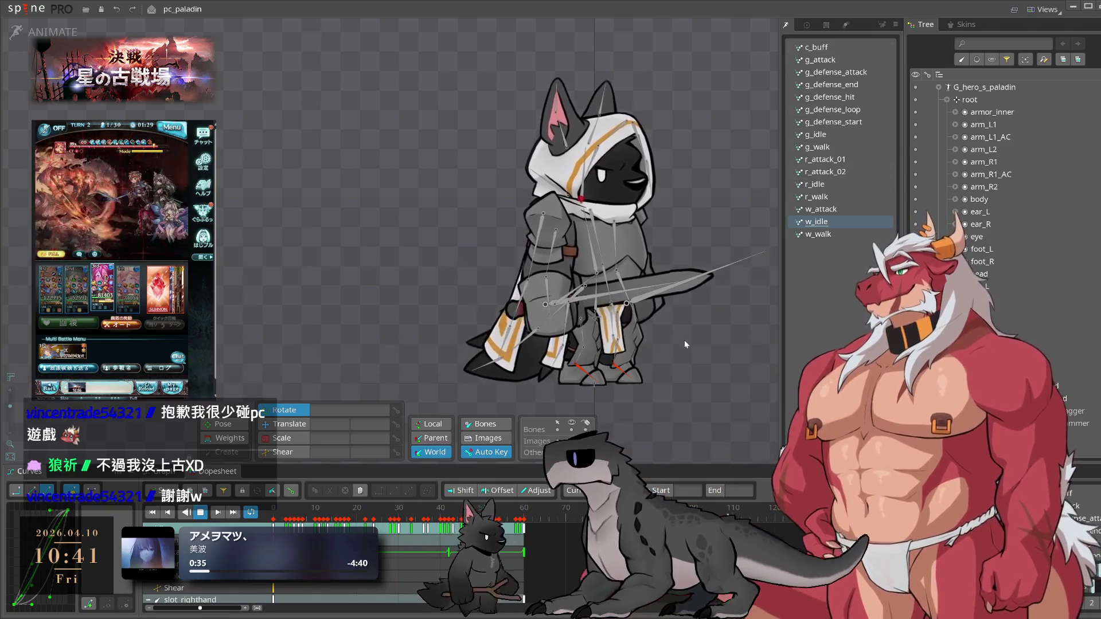
{"action": "key", "text": "ctrl+s"}
{"action": "left_click", "coordinate": [820, 60]}
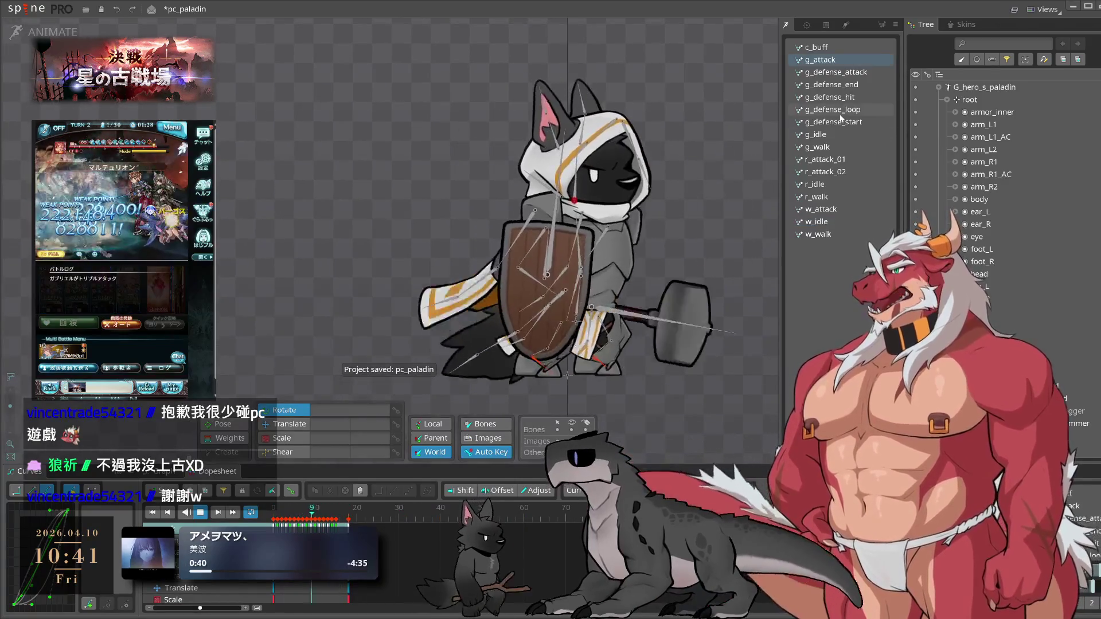
- Switch through g_idle to r_attack_02 and pause playback so the bones show
{"action": "left_click", "coordinate": [837, 135]}
{"action": "left_click", "coordinate": [828, 172]}
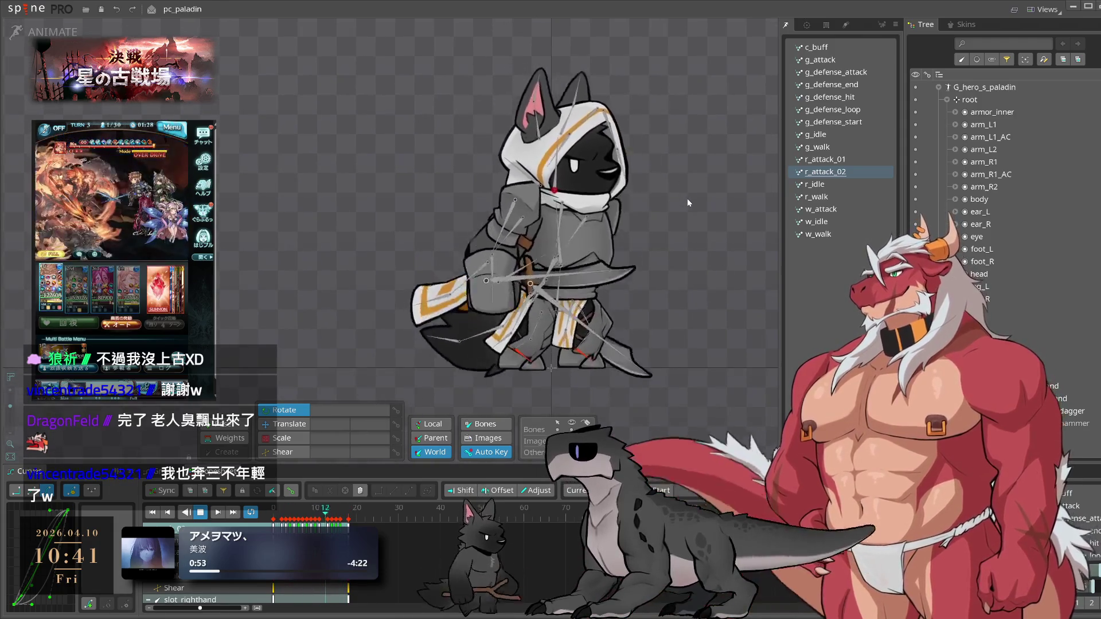
{"action": "key", "text": "space"}
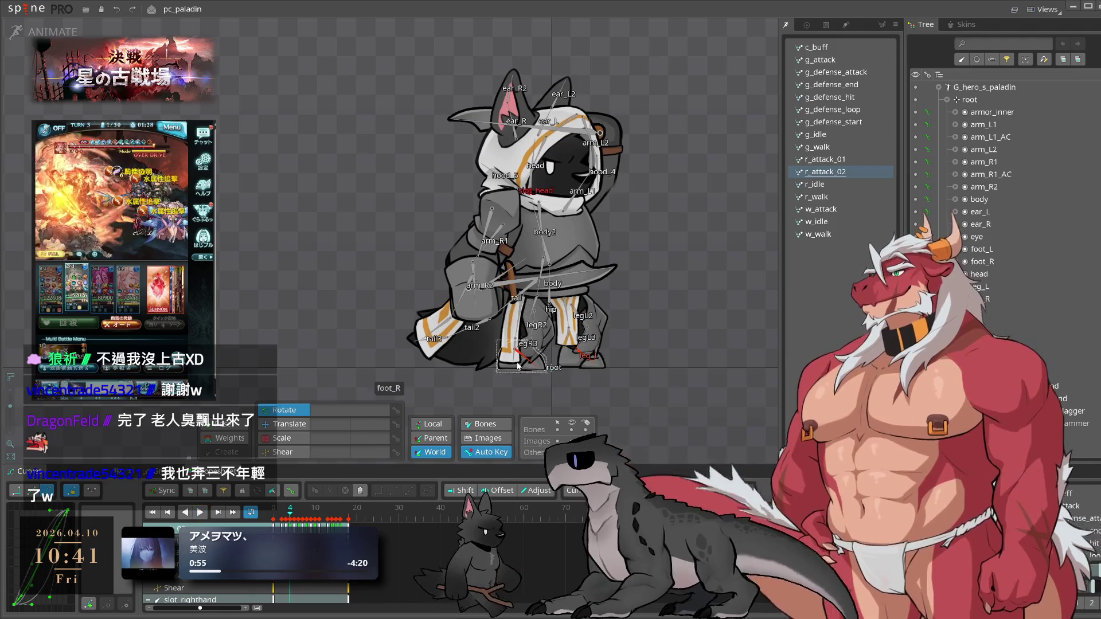
- Select the leg_cape2 bone and key it rotated to about 238.8°
{"action": "left_click", "coordinate": [507, 384]}
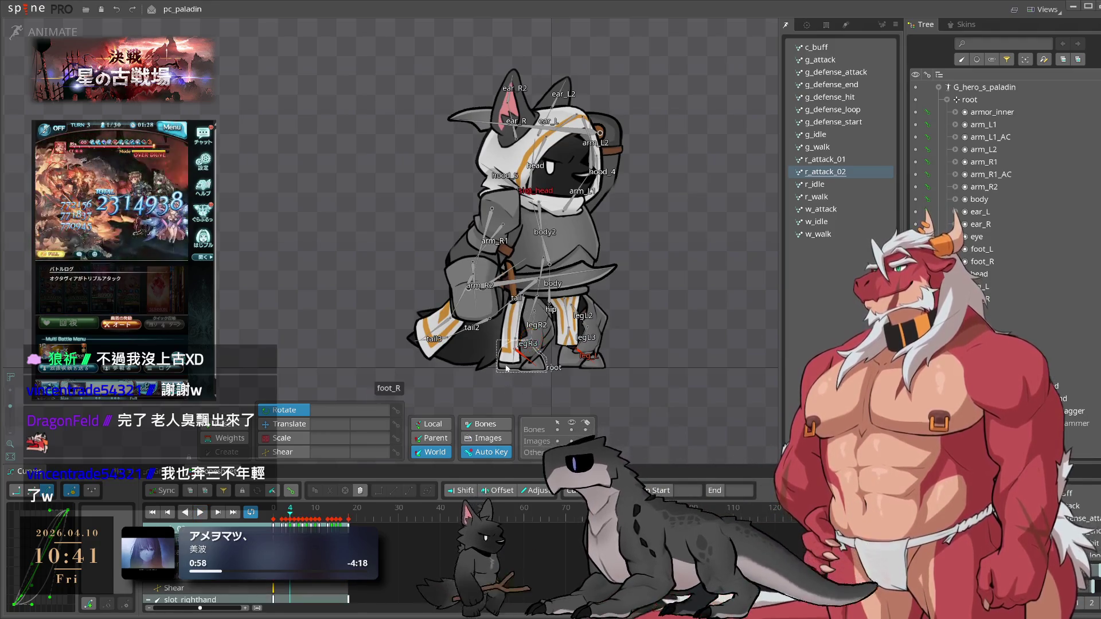
{"action": "scroll", "coordinate": [513, 356], "scroll_direction": "up", "scroll_amount": 2}
{"action": "left_click", "coordinate": [517, 344]}
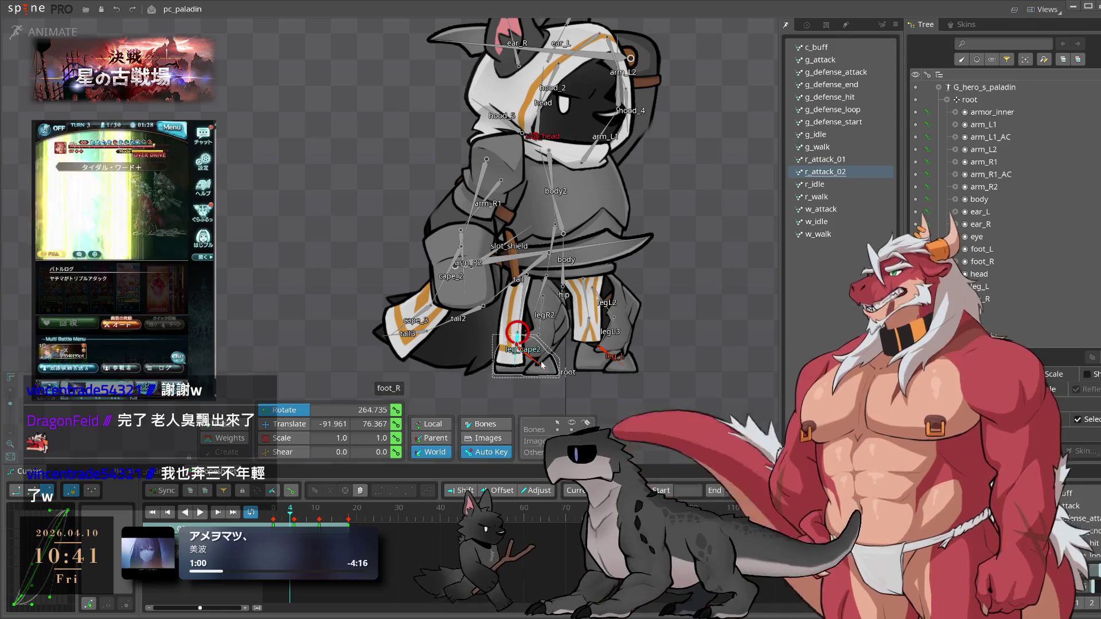
{"action": "key", "text": "space"}
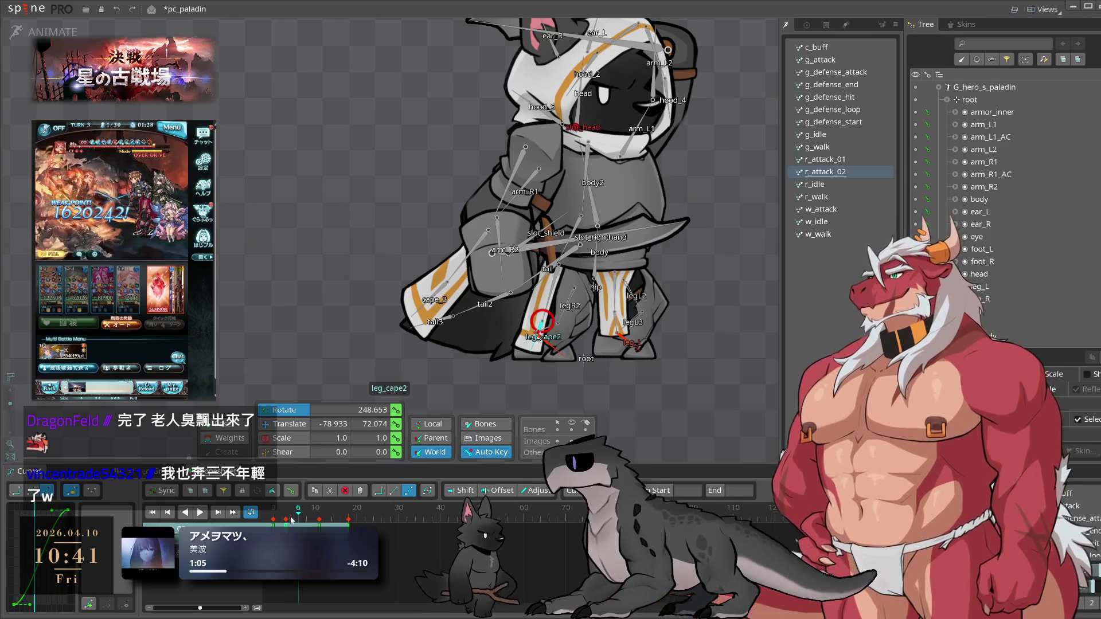
{"action": "mouse_move", "coordinate": [666, 394]}
{"action": "left_mouse_down"}
{"action": "mouse_move", "coordinate": [652, 414]}
{"action": "mouse_move", "coordinate": [604, 429]}
{"action": "left_mouse_up"}
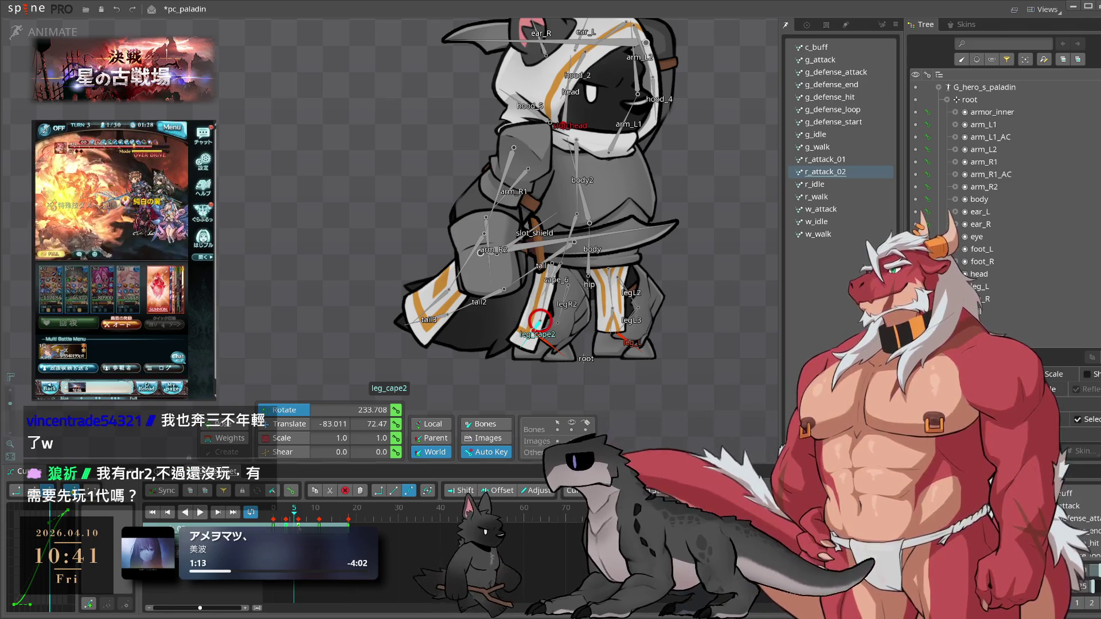
- Key leg_cape2 at about 227.9° on frame 15, then play back and stop at frame 2
{"action": "left_click_drag", "start_coordinate": [299, 518], "coordinate": [319, 518]}
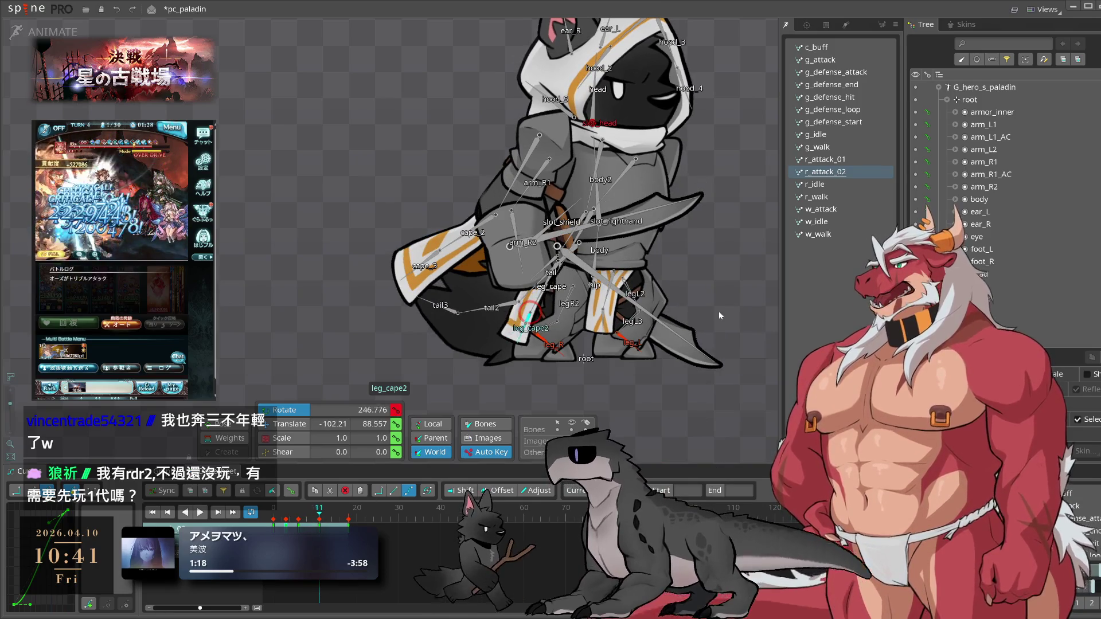
{"action": "left_click", "coordinate": [338, 518]}
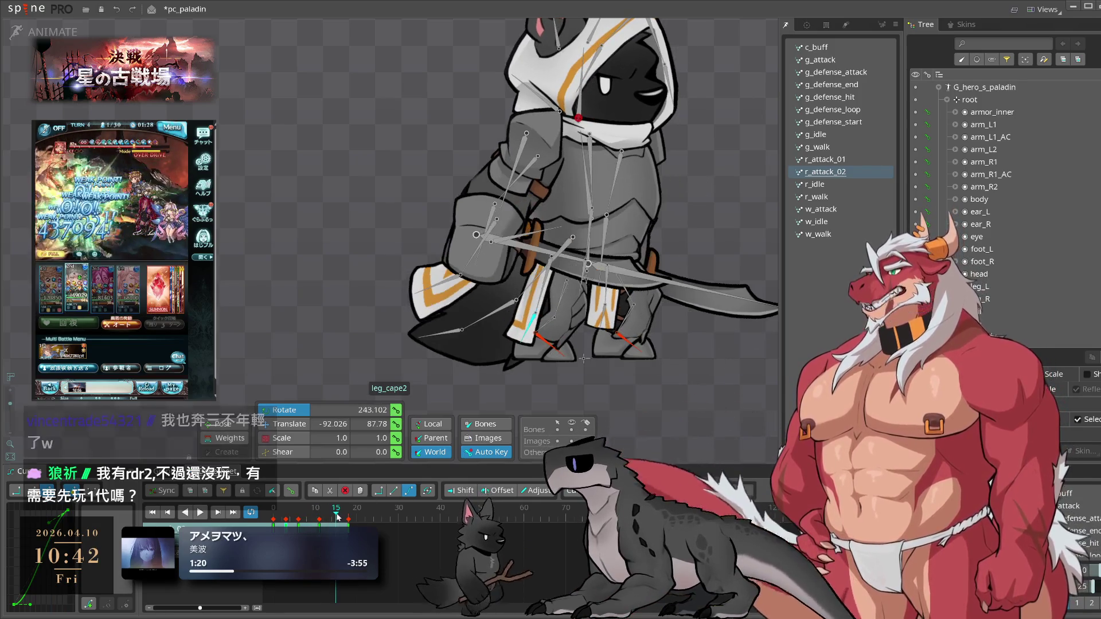
{"action": "left_click_drag", "start_coordinate": [660, 381], "coordinate": [639, 409]}
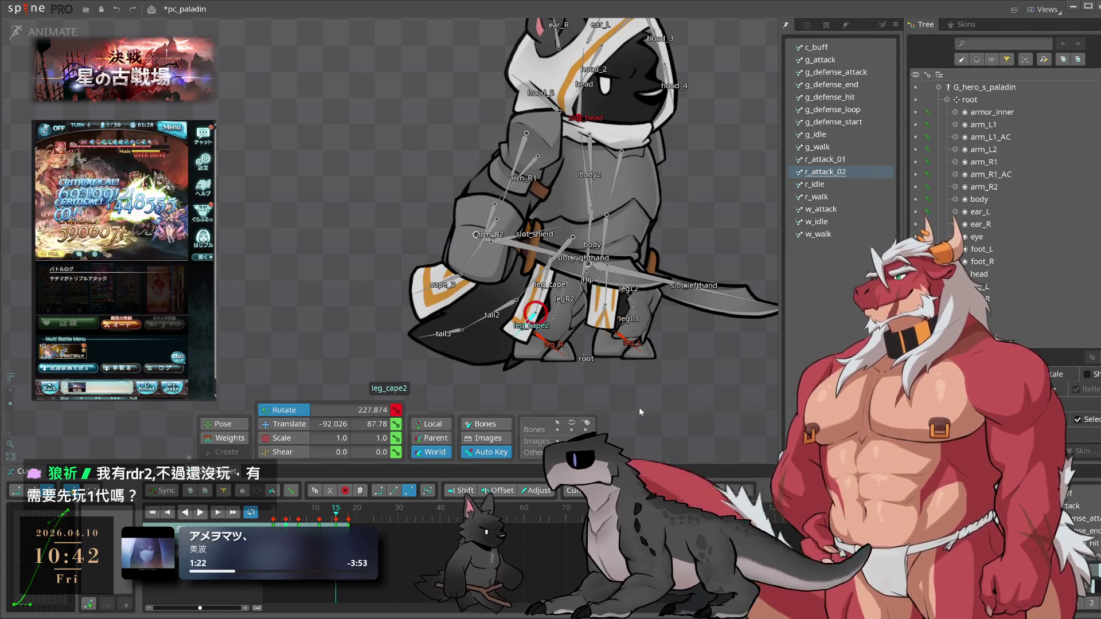
{"action": "key", "text": "space"}
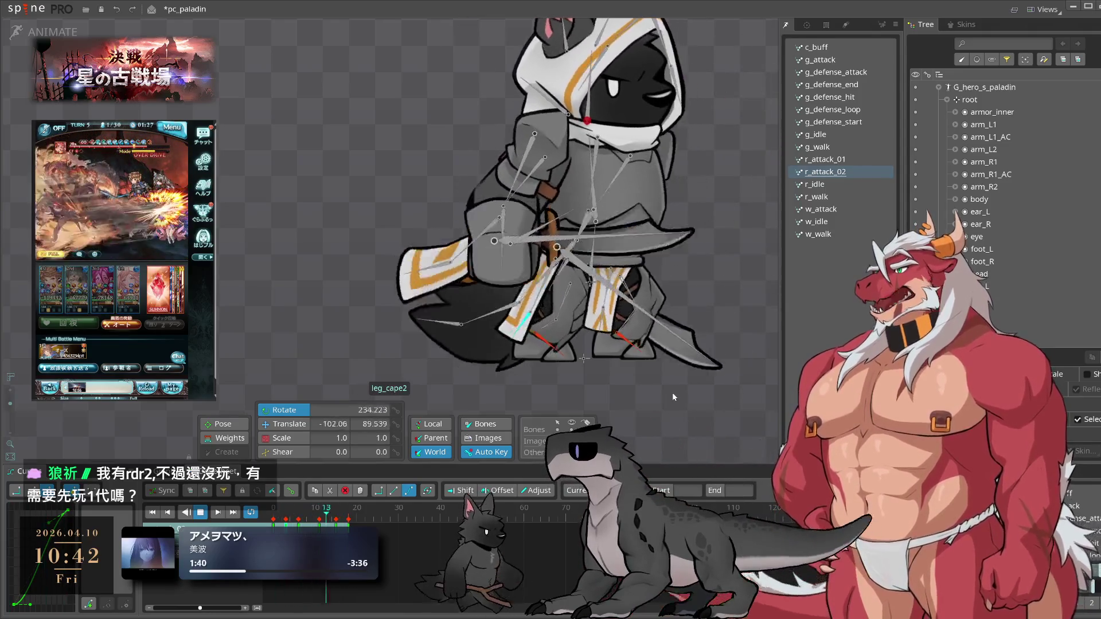
{"action": "left_click", "coordinate": [268, 516]}
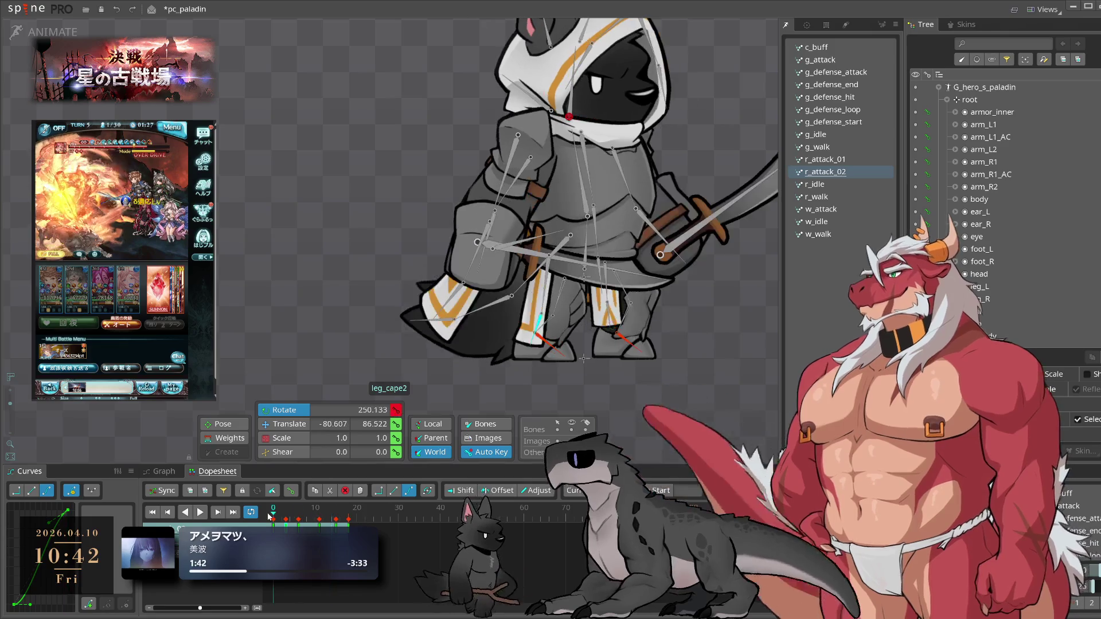
{"action": "left_click", "coordinate": [283, 517]}
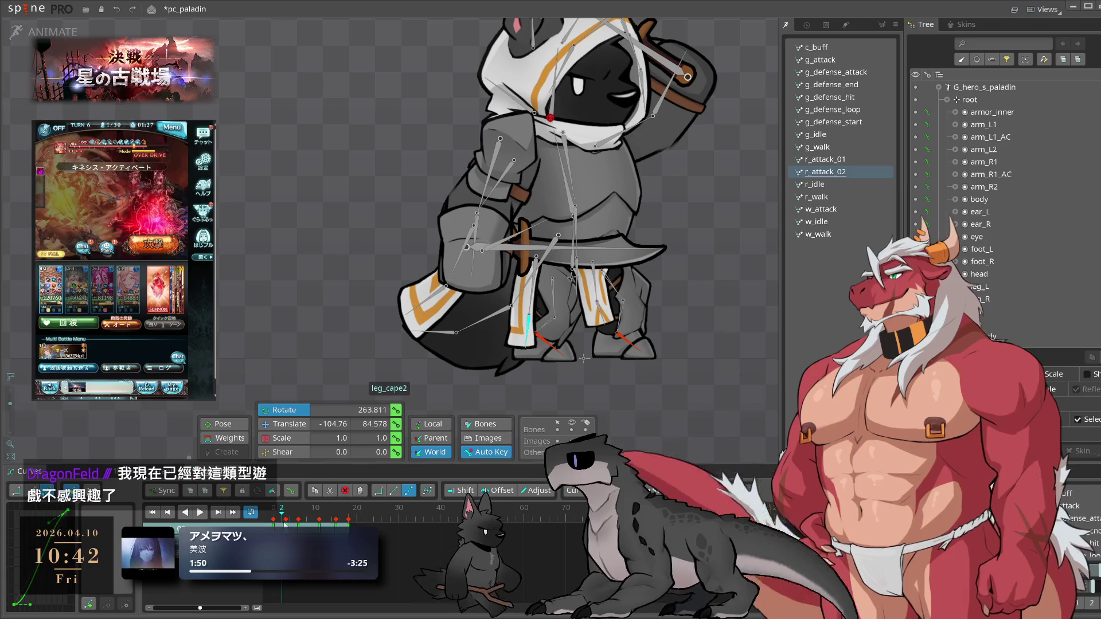
- Preview r_attack_02 between frames 2 and 7, stepping through frames 3 and 4
{"action": "left_click_drag", "start_coordinate": [285, 524], "coordinate": [337, 519]}
{"action": "key", "text": "l"}
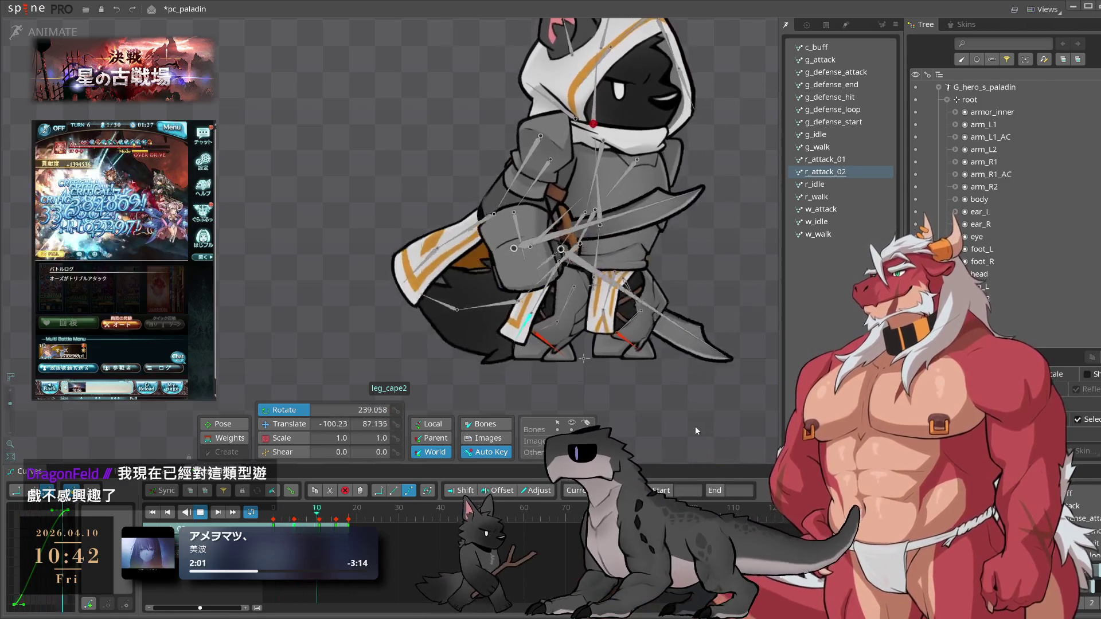
{"action": "left_click", "coordinate": [285, 519]}
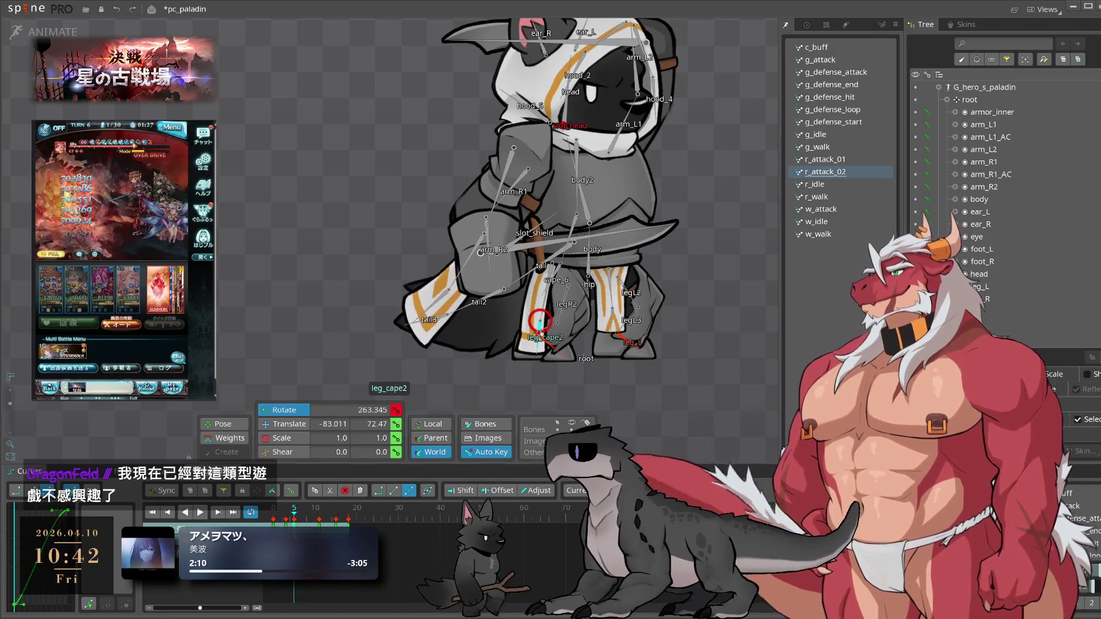
{"action": "left_click", "coordinate": [289, 519]}
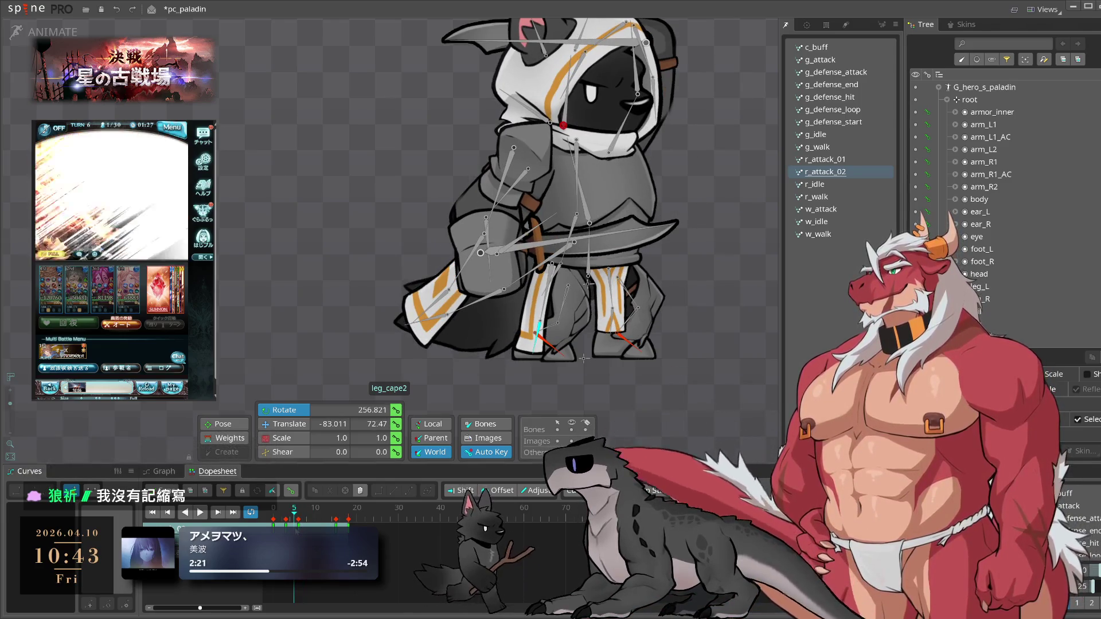
{"action": "left_click", "coordinate": [286, 521]}
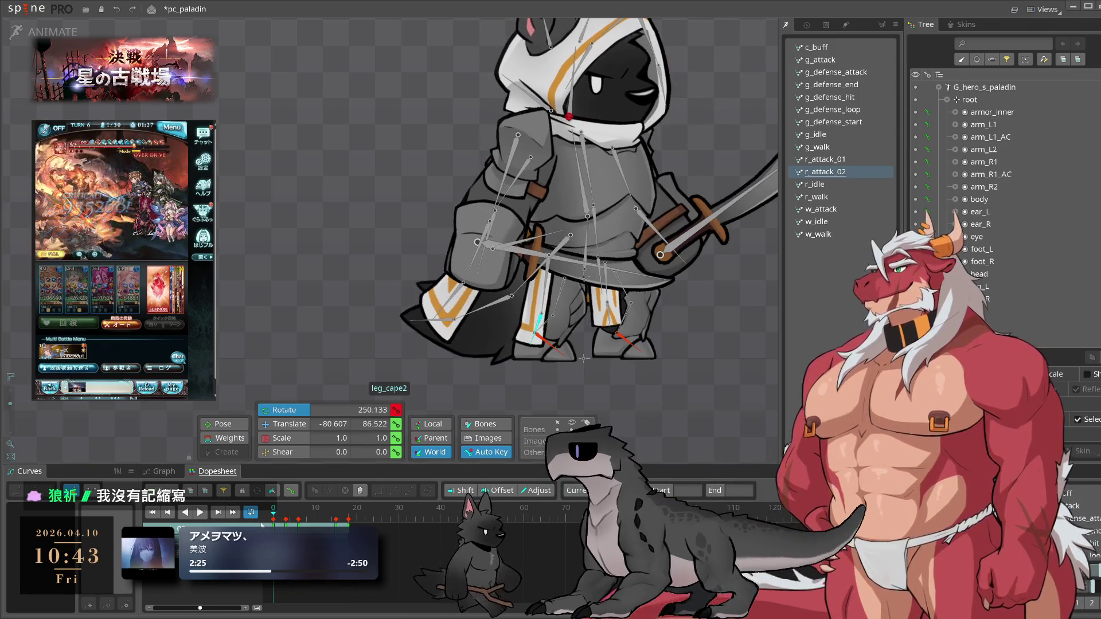
{"action": "left_click_drag", "start_coordinate": [287, 523], "coordinate": [299, 524]}
- Rotate leg_cape2 further to about 236.7° and play back the revised cape swing
{"action": "key", "text": "ctrl"}
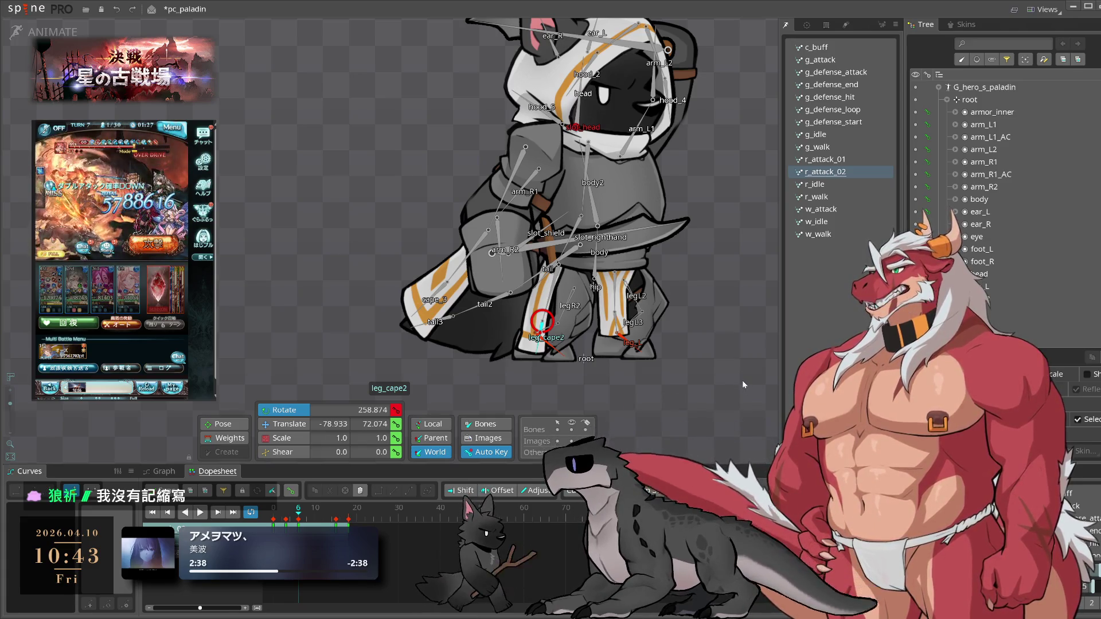
{"action": "left_click_drag", "start_coordinate": [701, 386], "coordinate": [644, 410]}
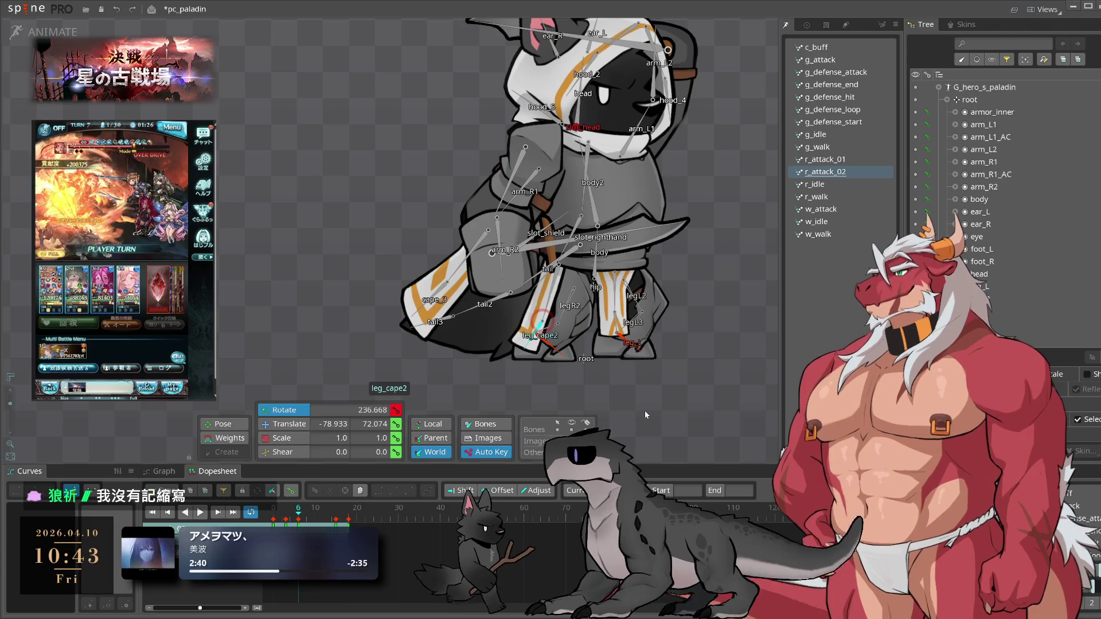
{"action": "left_click", "coordinate": [282, 511]}
{"action": "left_click_drag", "start_coordinate": [290, 514], "coordinate": [311, 515]}
{"action": "key", "text": "space"}
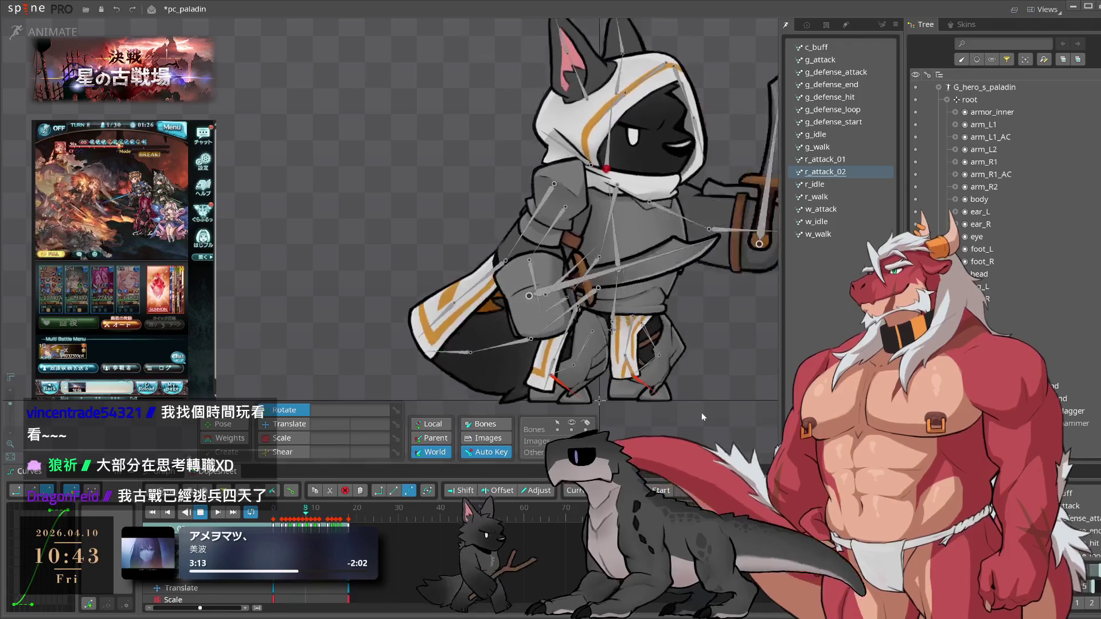
{"action": "key", "text": "space"}
{"action": "left_click", "coordinate": [531, 293]}
{"action": "left_click", "coordinate": [297, 518]}
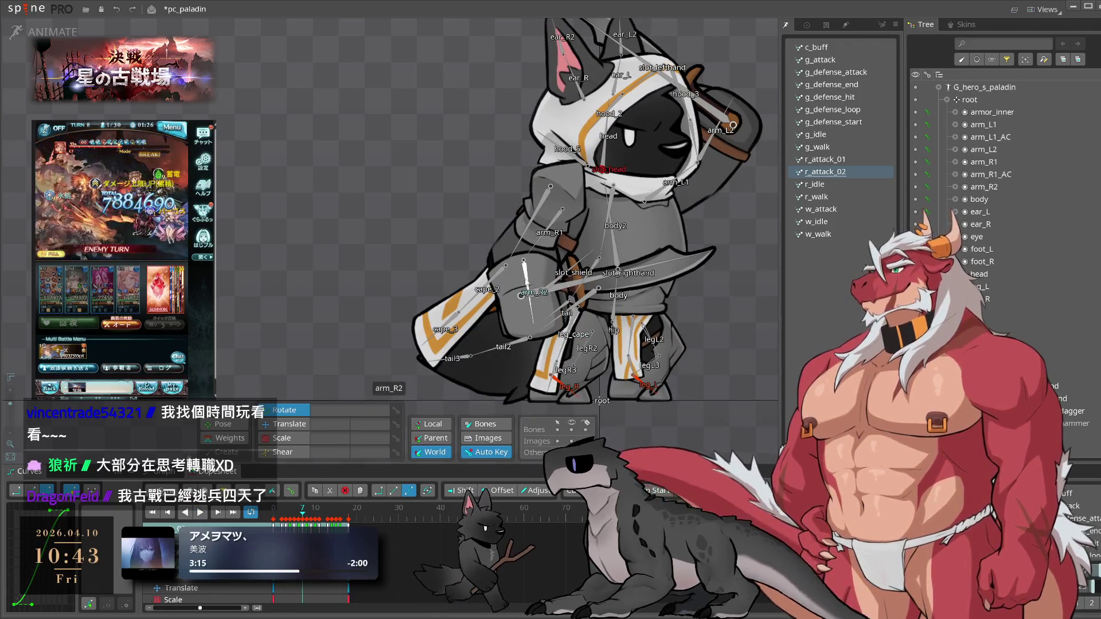
{"action": "mouse_move", "coordinate": [298, 518]}
{"action": "left_mouse_down"}
{"action": "mouse_move", "coordinate": [307, 519]}
{"action": "mouse_move", "coordinate": [273, 510]}
{"action": "left_mouse_up"}
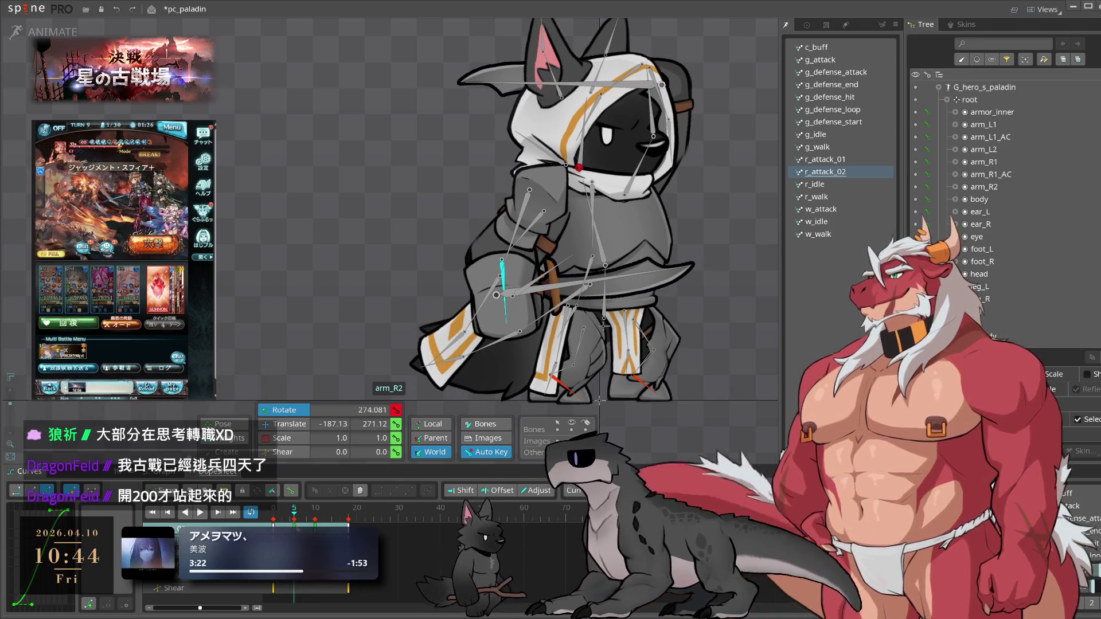
{"action": "left_click", "coordinate": [307, 509]}
{"action": "left_click", "coordinate": [315, 510]}
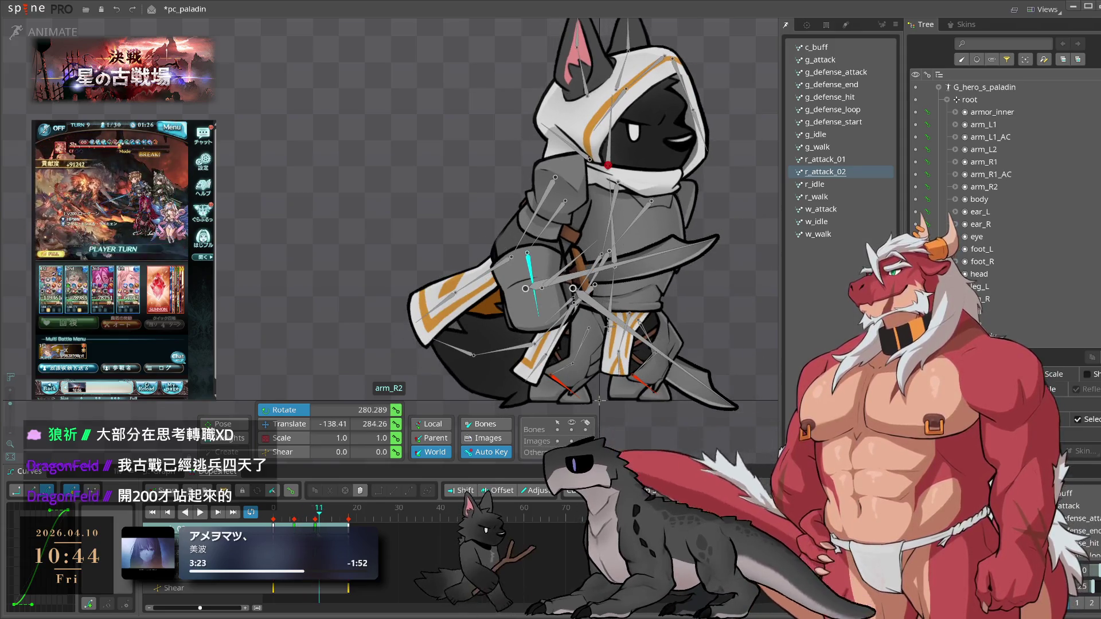
{"action": "key", "text": "space"}
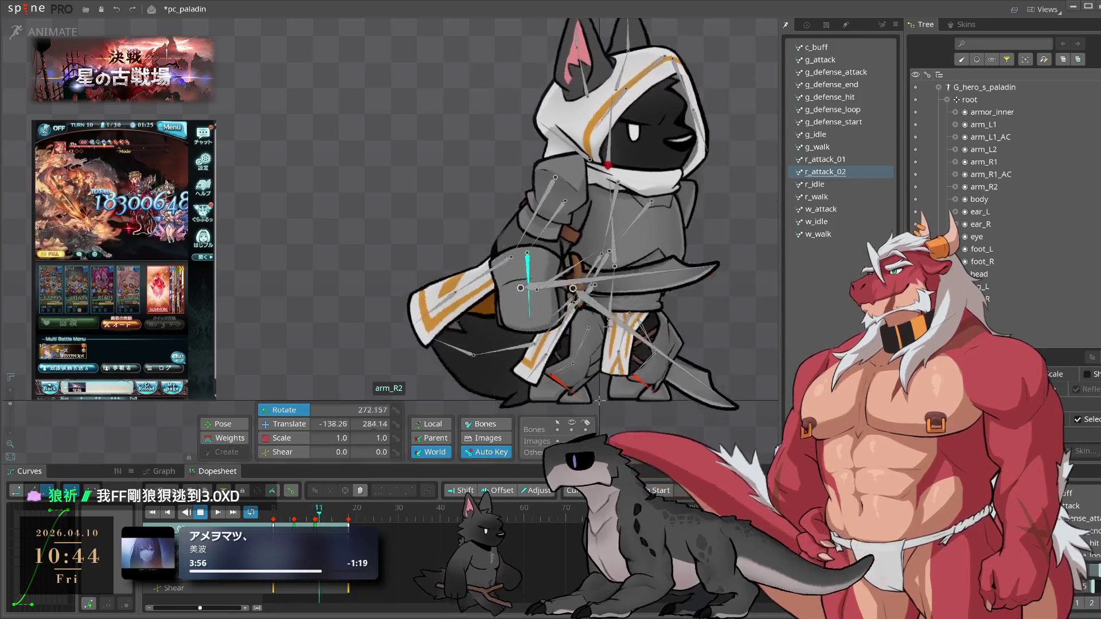
{"action": "left_click", "coordinate": [717, 387]}
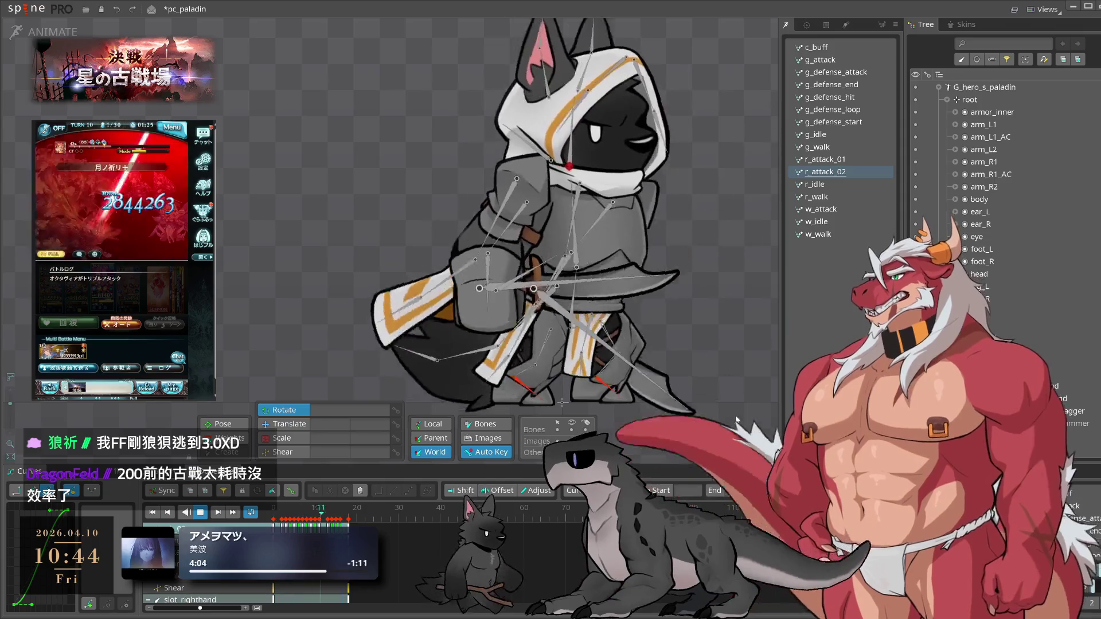
{"action": "key", "text": "space"}
{"action": "key", "text": "space"}
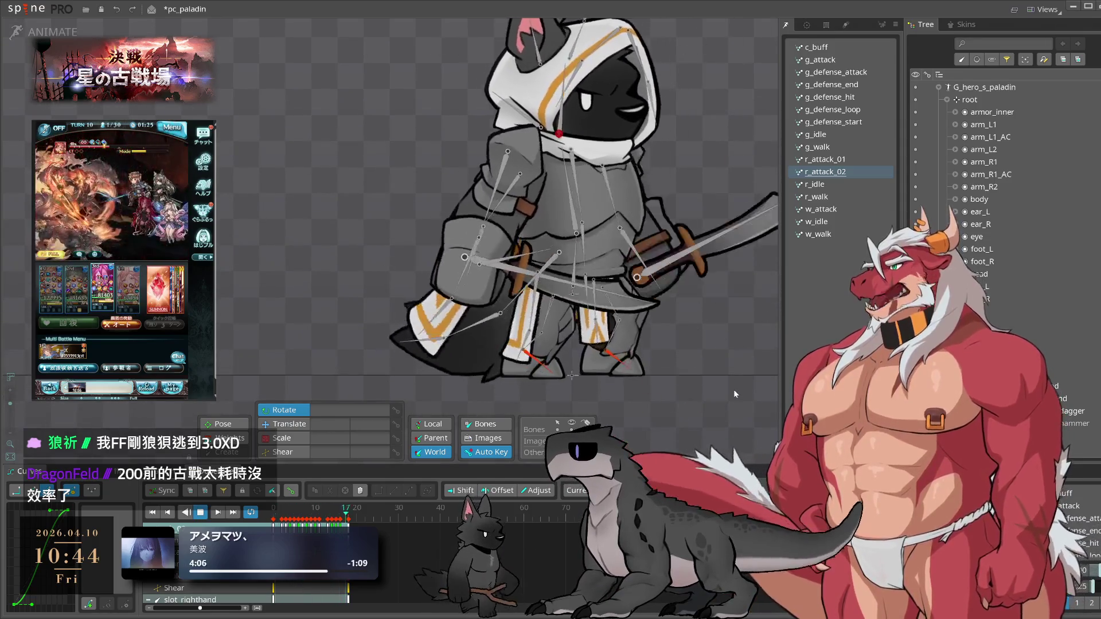
{"action": "key", "text": "space"}
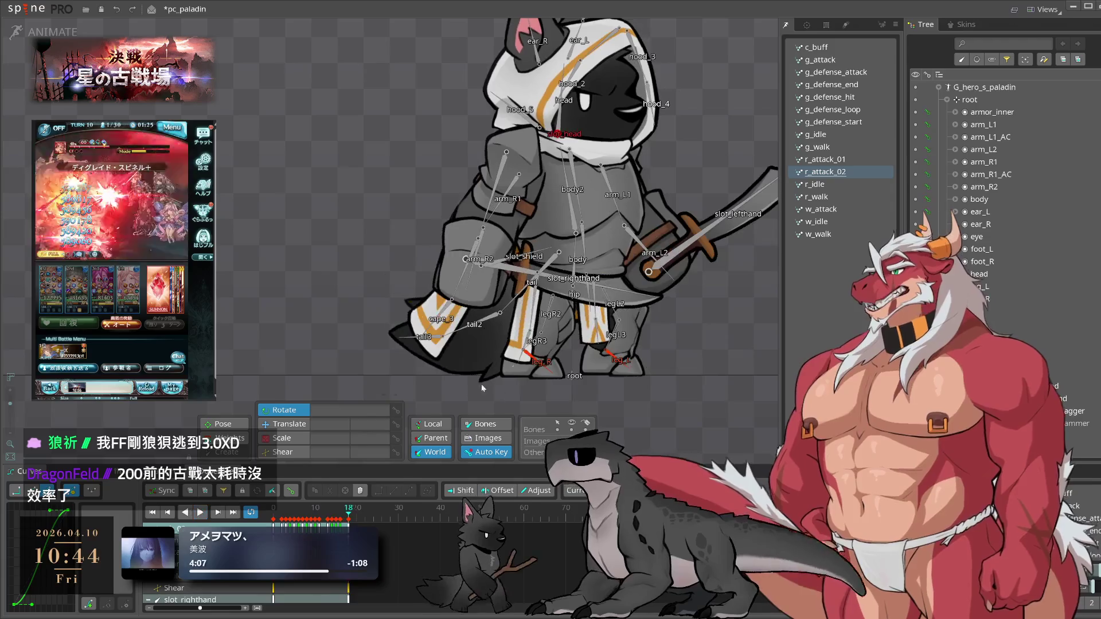
{"action": "left_click", "coordinate": [451, 300]}
{"action": "key", "text": "Home"}
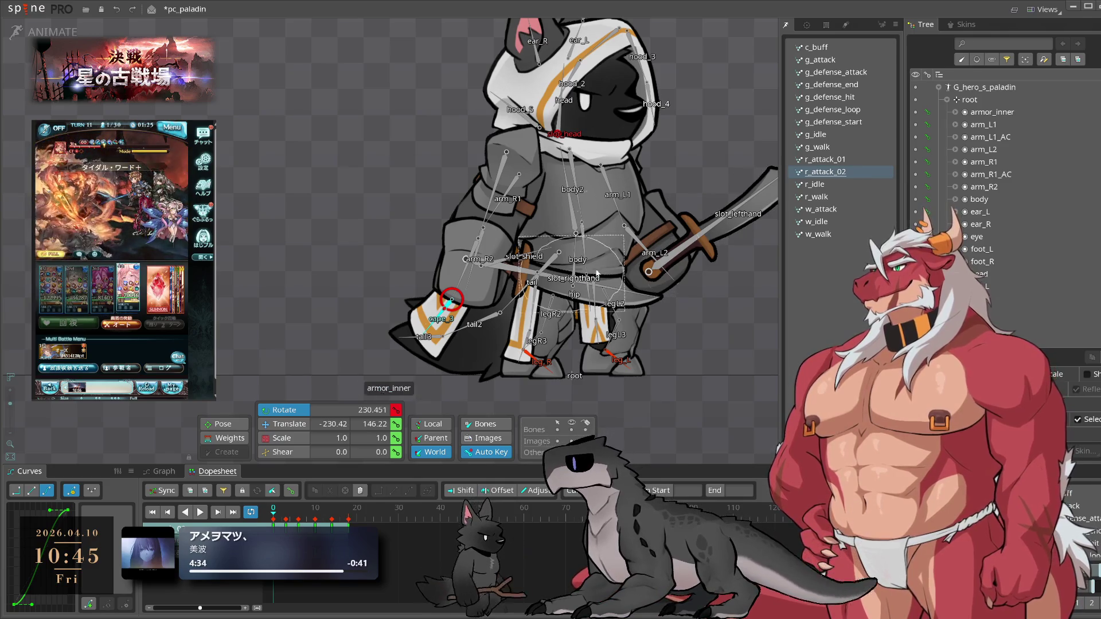
- In r_idle, select the cape_1–cape_3 chain and its timeline keys to copy
{"action": "left_click", "coordinate": [829, 185]}
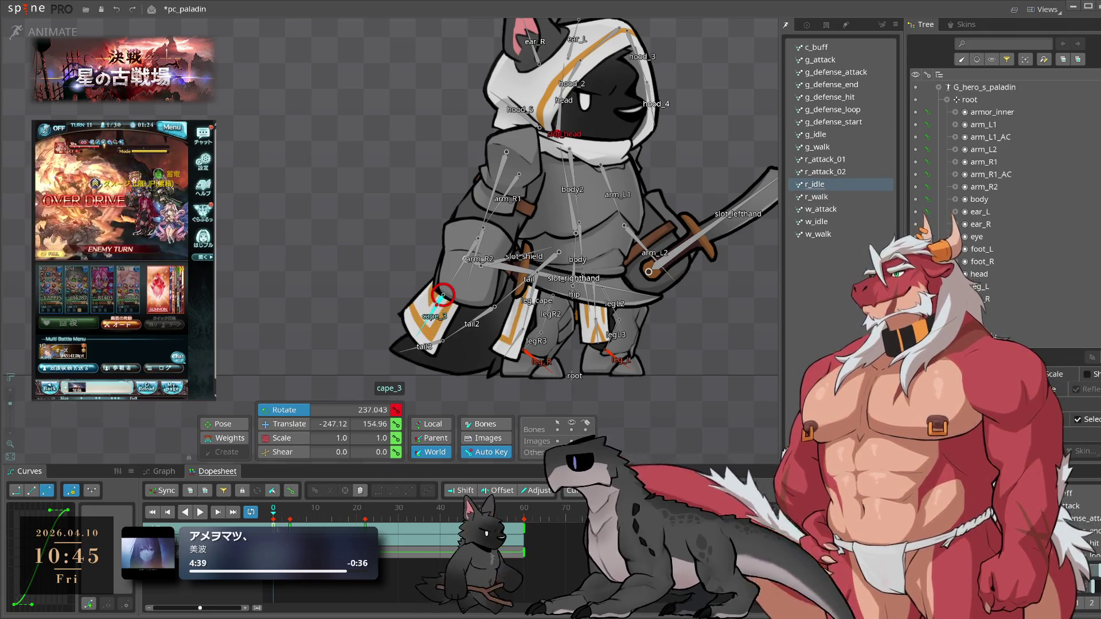
{"action": "left_click", "coordinate": [457, 254]}
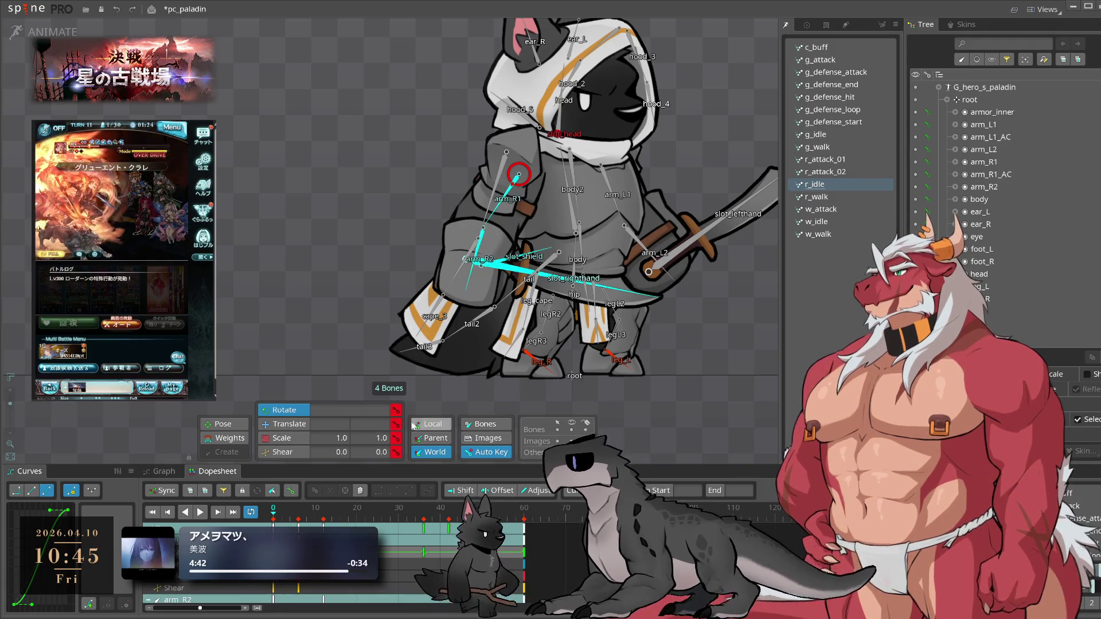
{"action": "double_click", "coordinate": [499, 178]}
{"action": "left_click", "coordinate": [279, 524]}
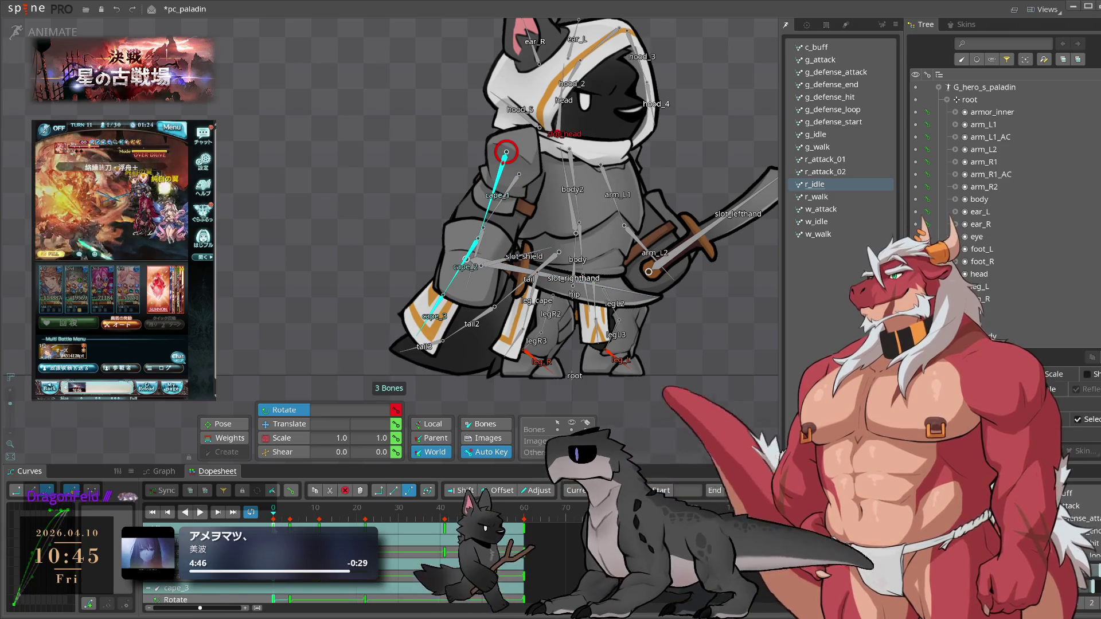
- Preview the r_attack_01 animation, then switch to w_idle
{"action": "left_click", "coordinate": [847, 165]}
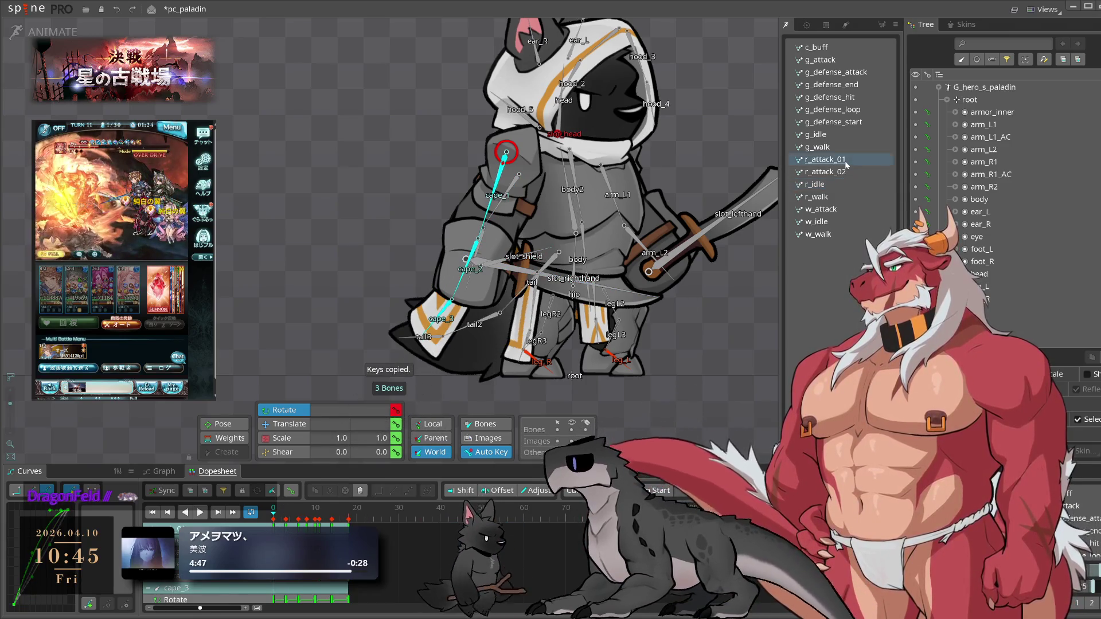
{"action": "left_click_drag", "start_coordinate": [281, 515], "coordinate": [331, 522]}
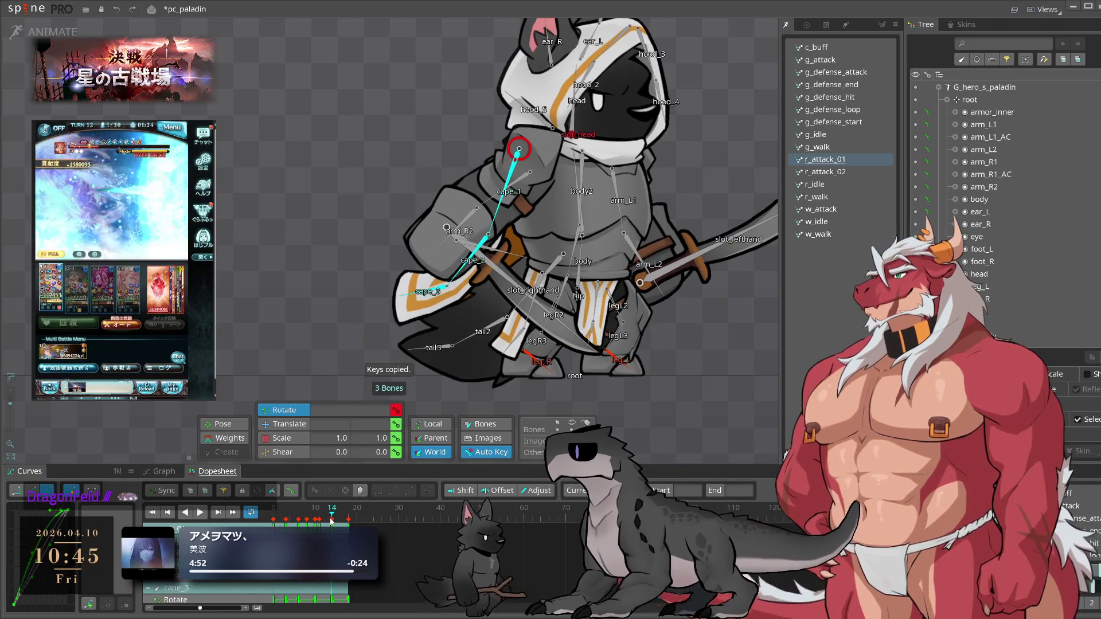
{"action": "key", "text": "space"}
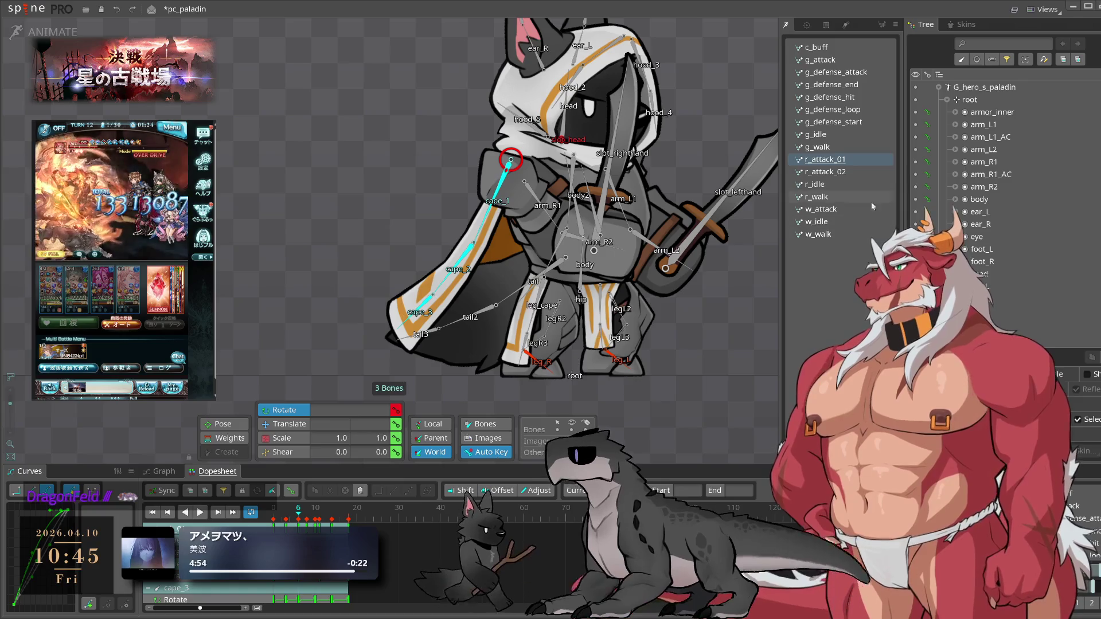
{"action": "left_click", "coordinate": [836, 222]}
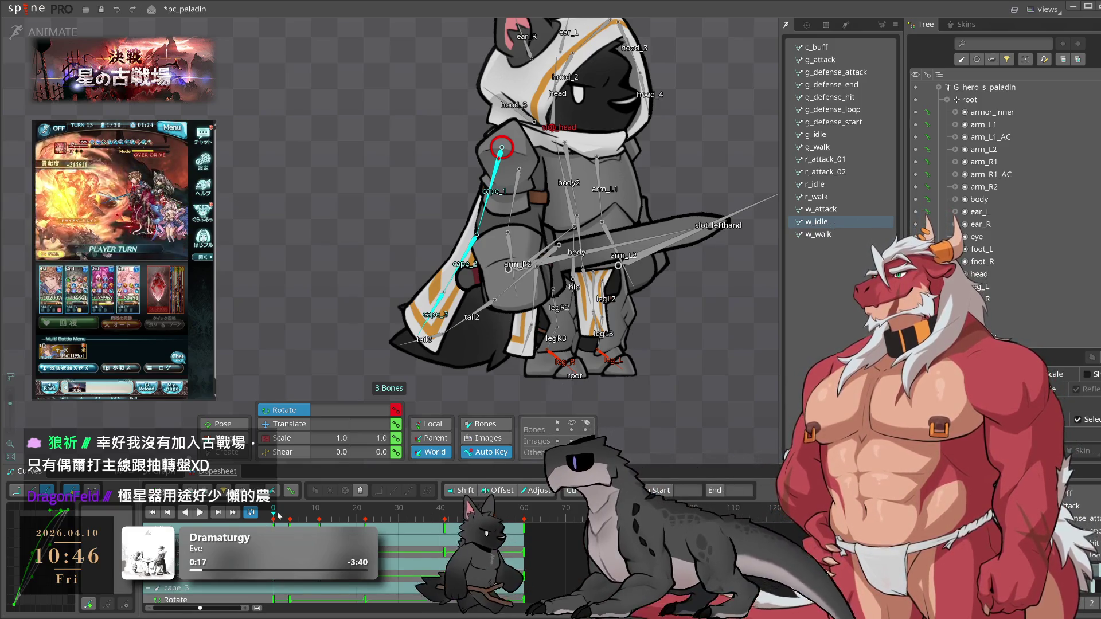
{"action": "key", "text": "space"}
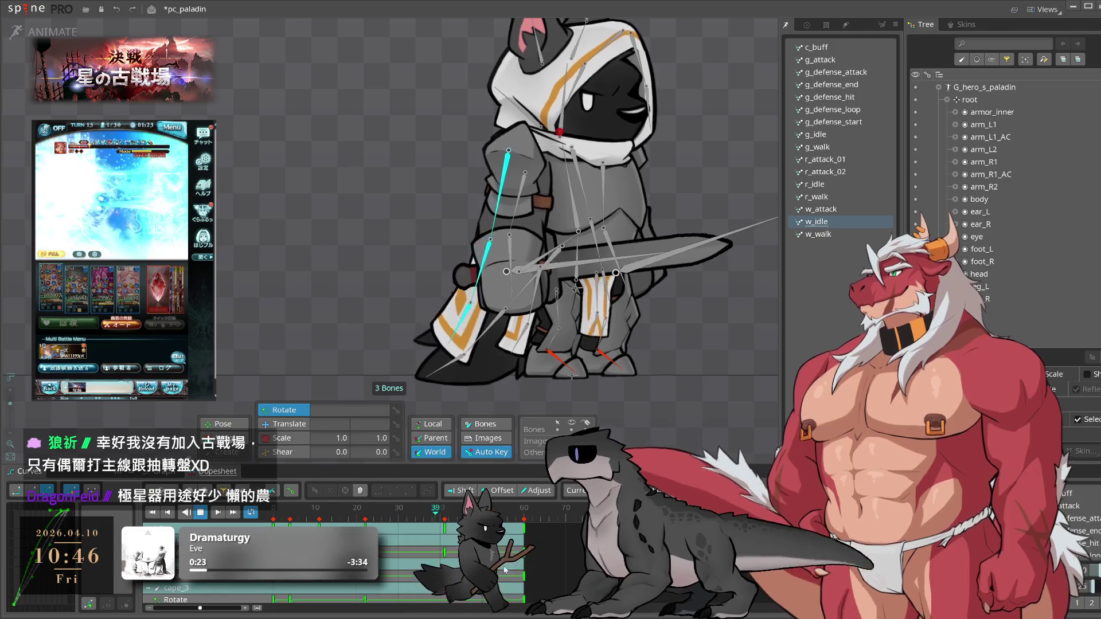
{"action": "key", "text": "space"}
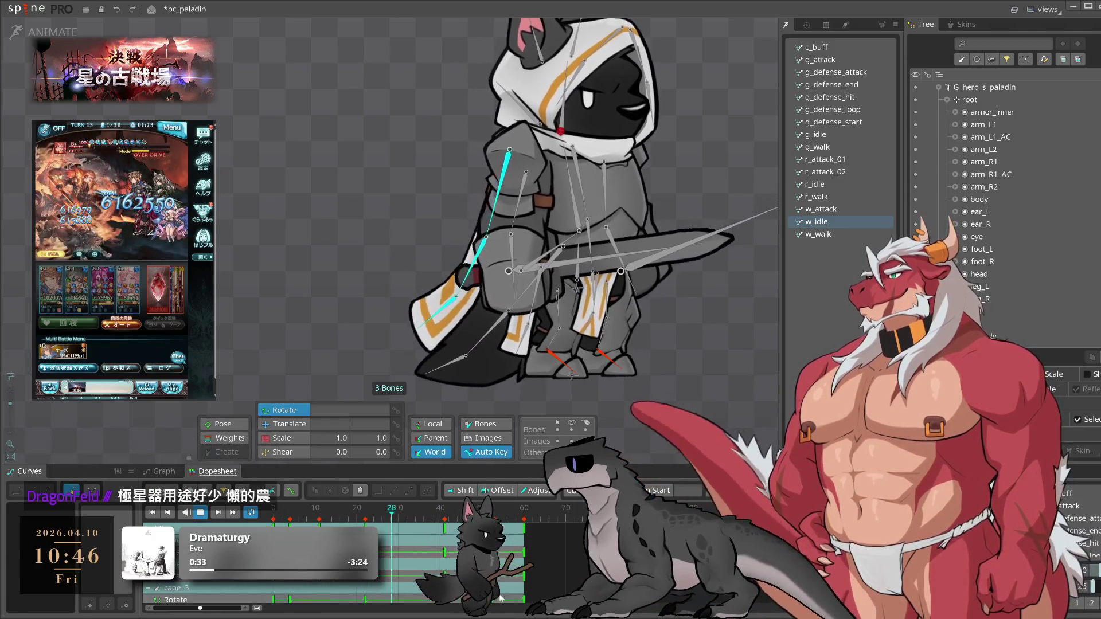
{"action": "left_click", "coordinate": [696, 425]}
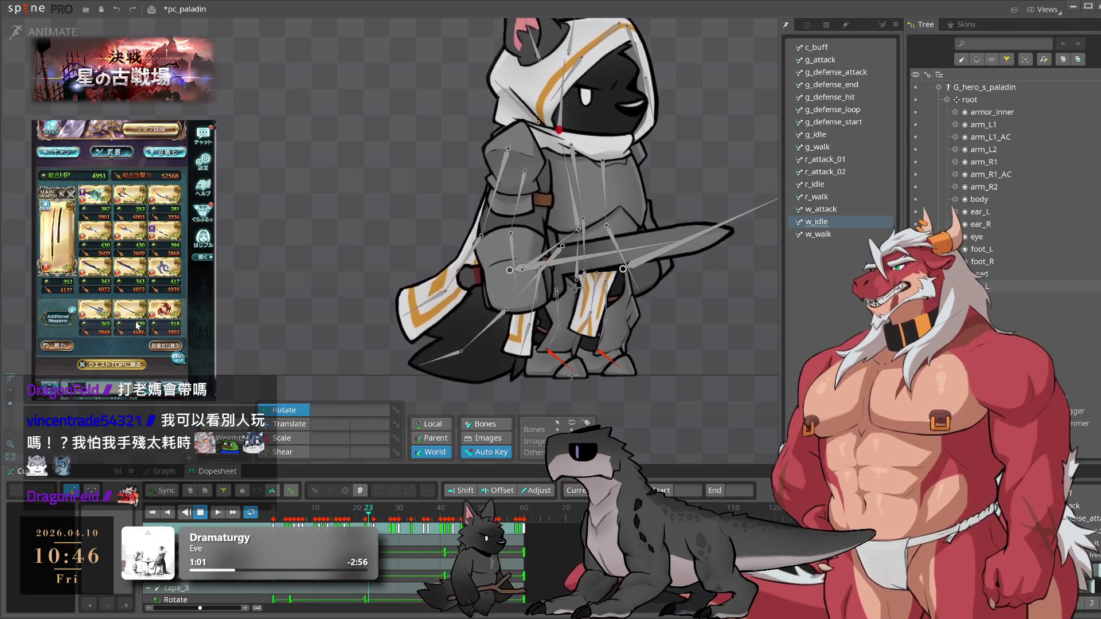
{"action": "left_click", "coordinate": [178, 131]}
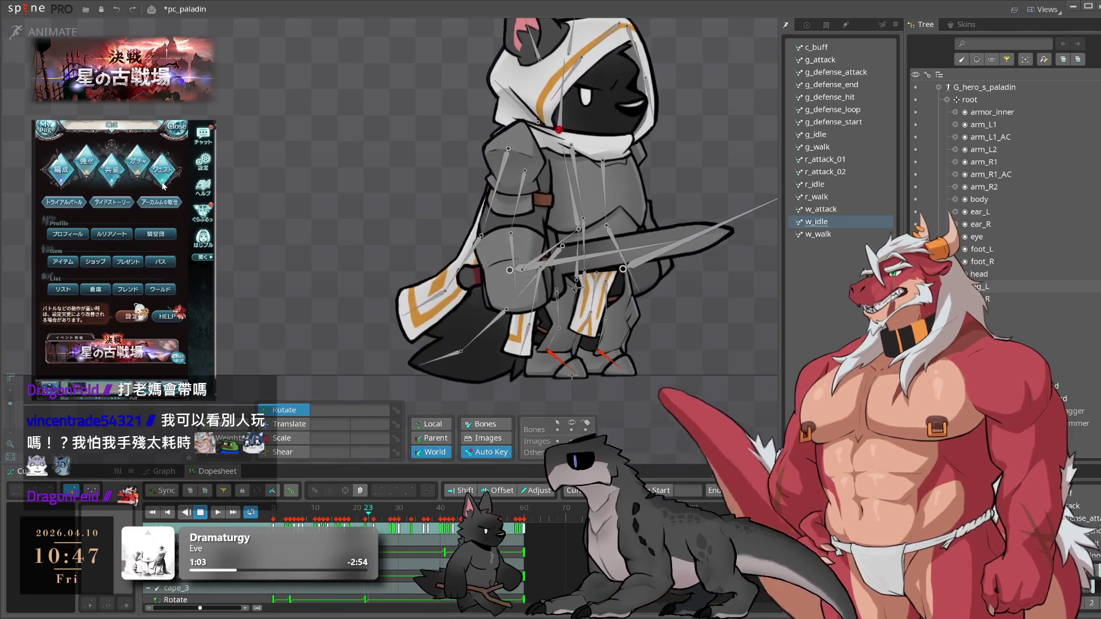
{"action": "left_click", "coordinate": [159, 267]}
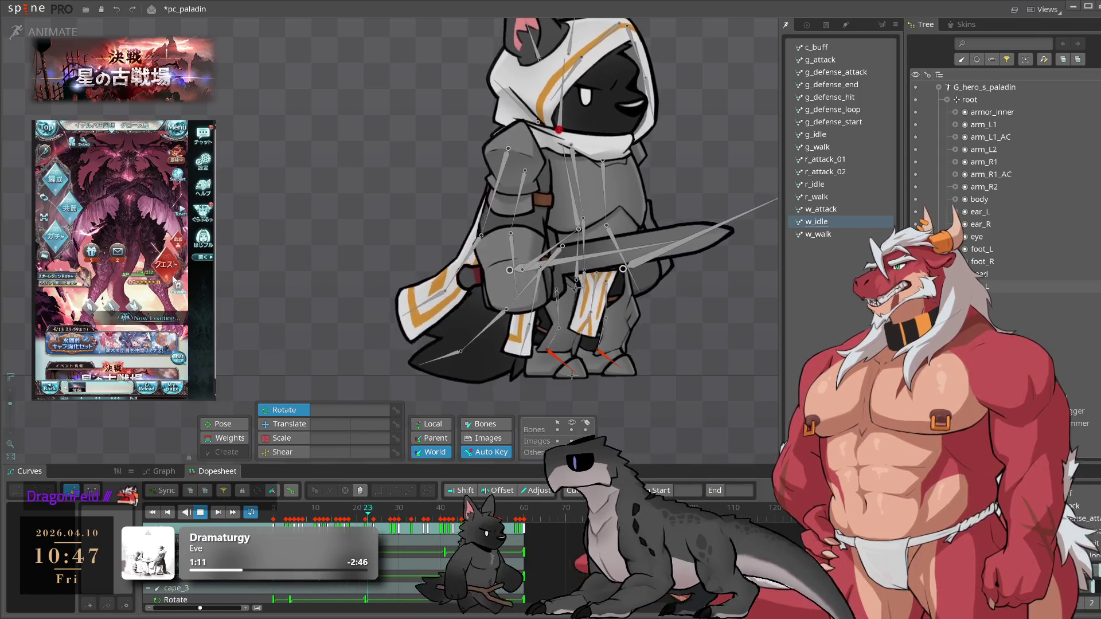
{"action": "left_click", "coordinate": [182, 246]}
{"action": "left_click", "coordinate": [147, 210]}
{"action": "left_click", "coordinate": [110, 258]}
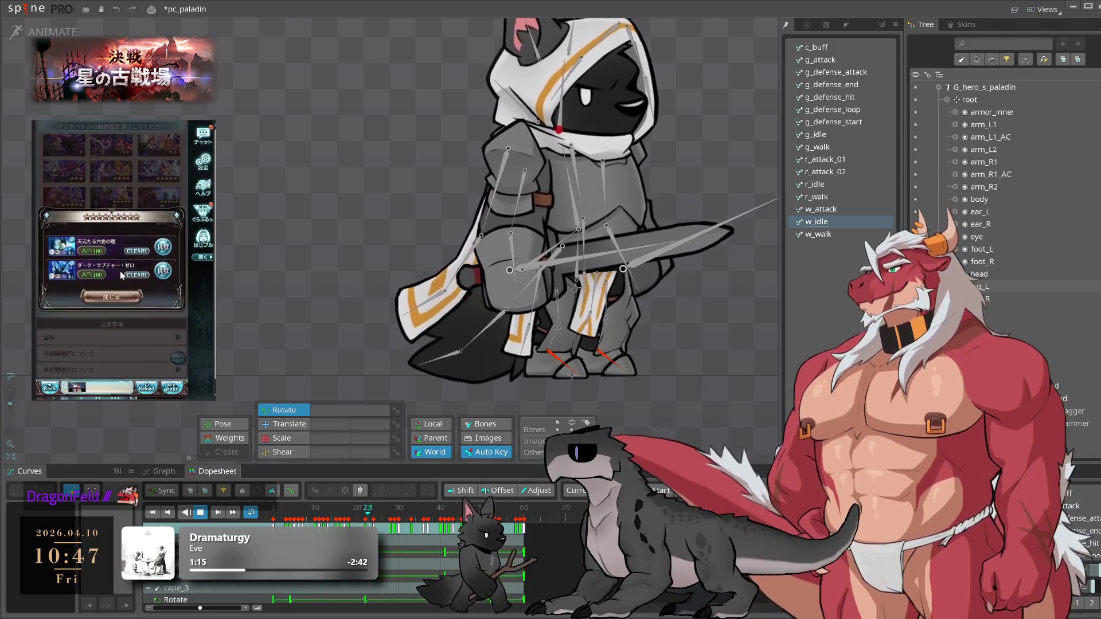
{"action": "left_click", "coordinate": [143, 355]}
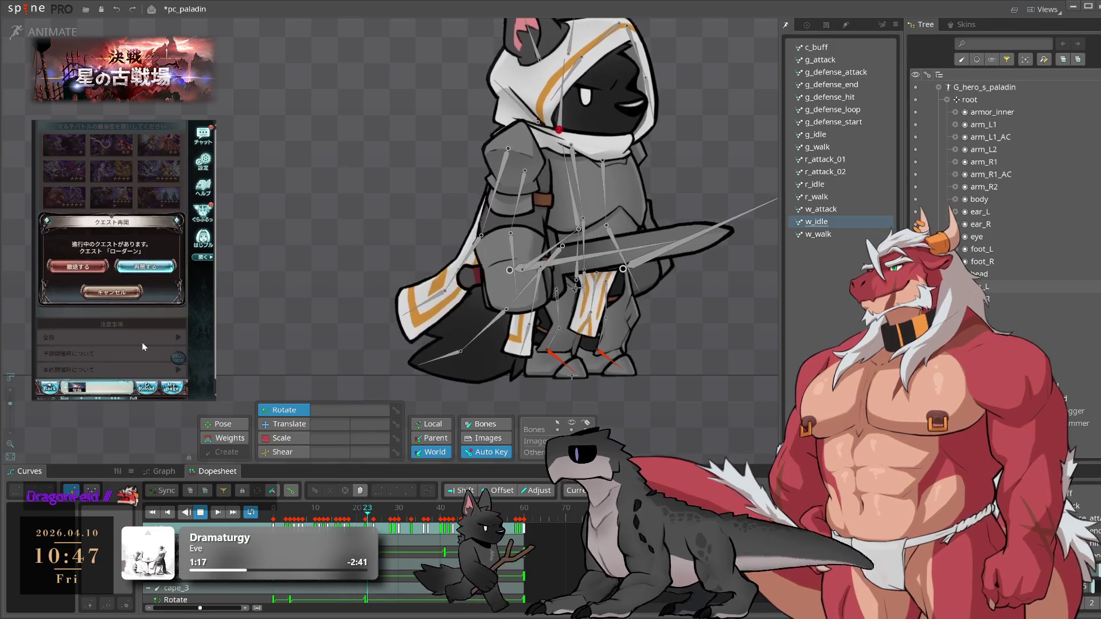
{"action": "left_click", "coordinate": [145, 266]}
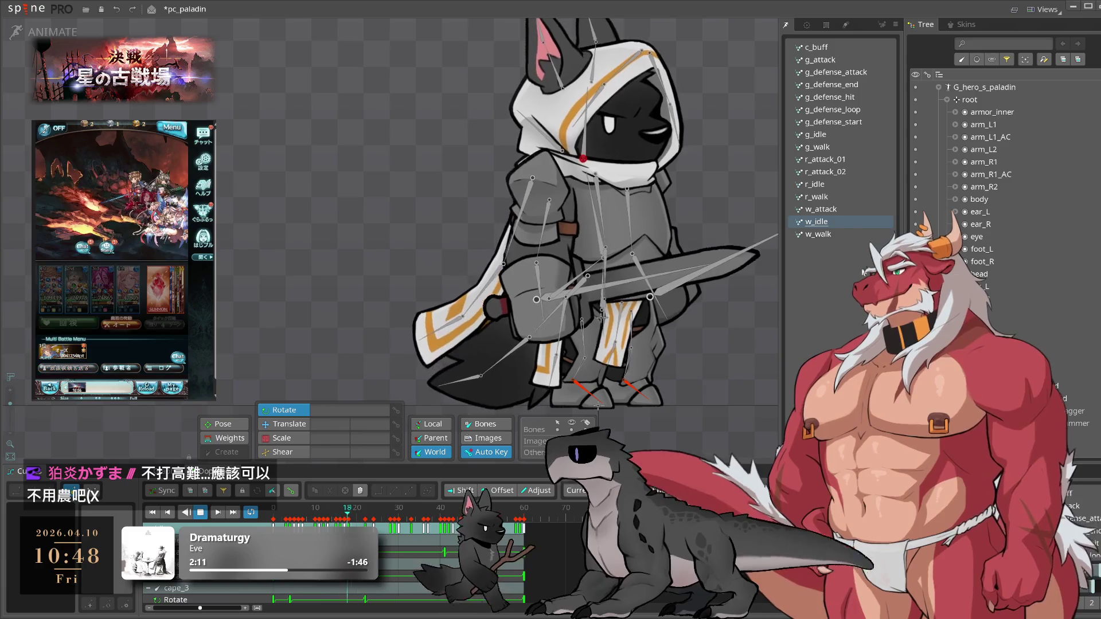
{"action": "left_click", "coordinate": [846, 236]}
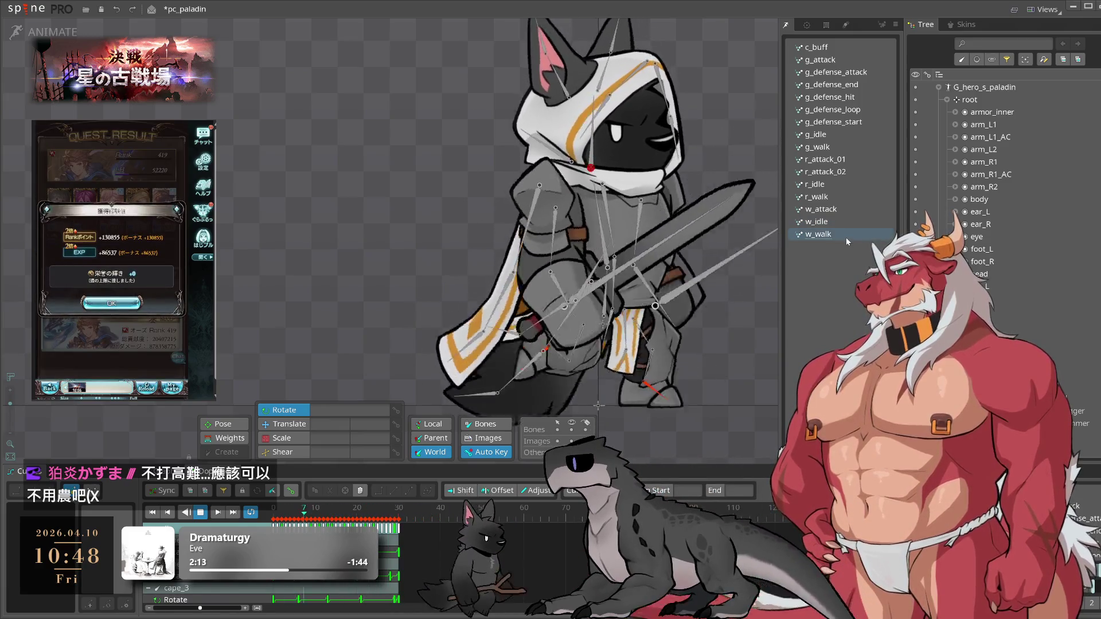
{"action": "left_click", "coordinate": [843, 225]}
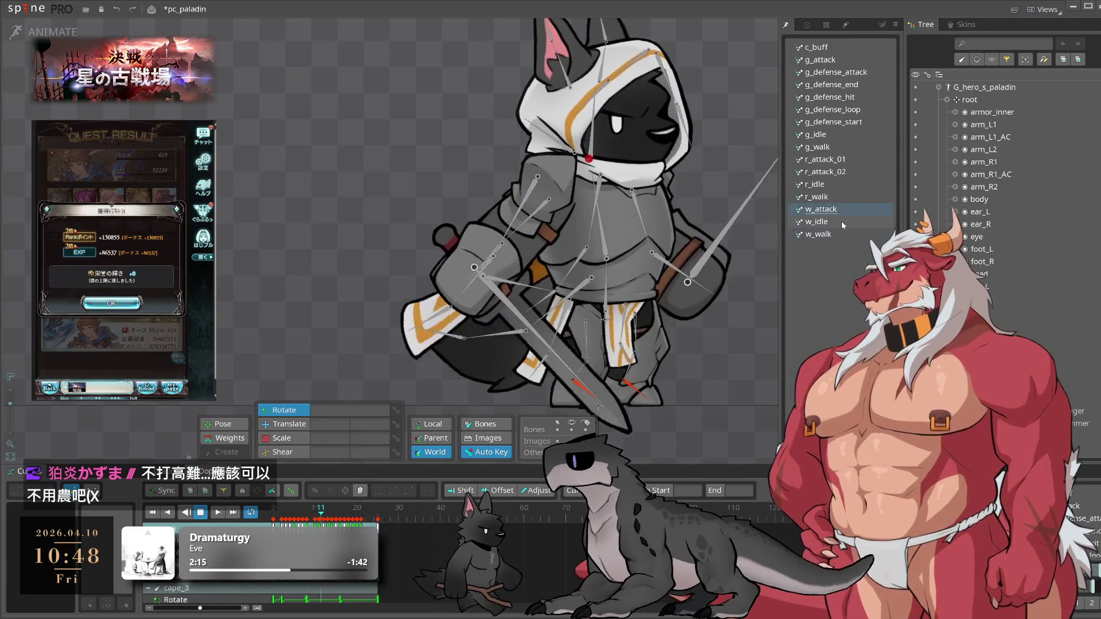
{"action": "key", "text": "ctrl+s"}
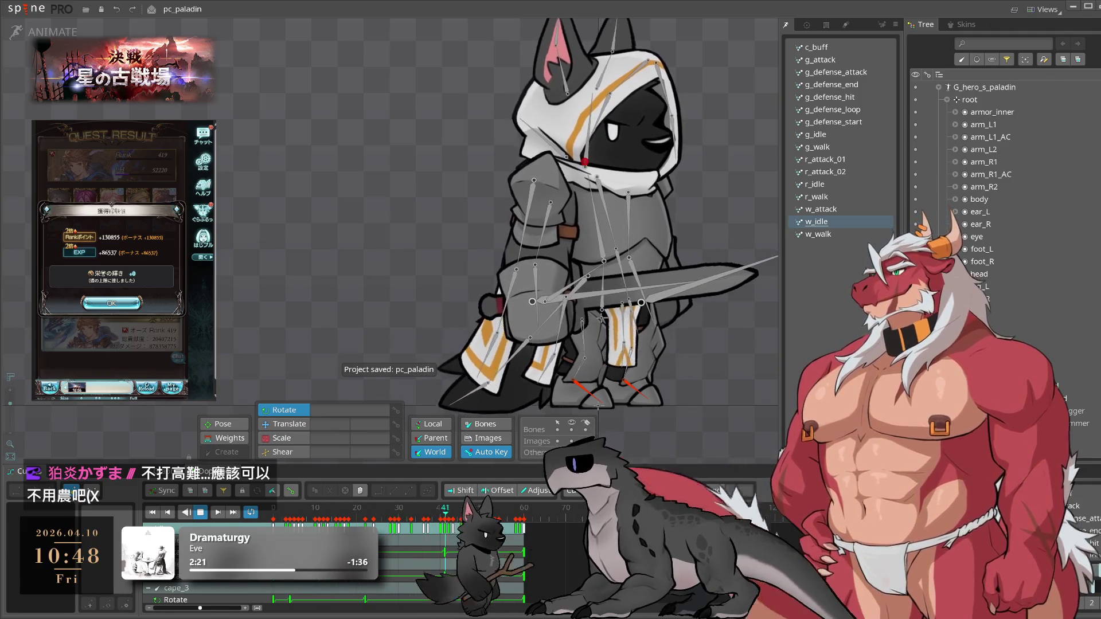
{"action": "left_click", "coordinate": [112, 303]}
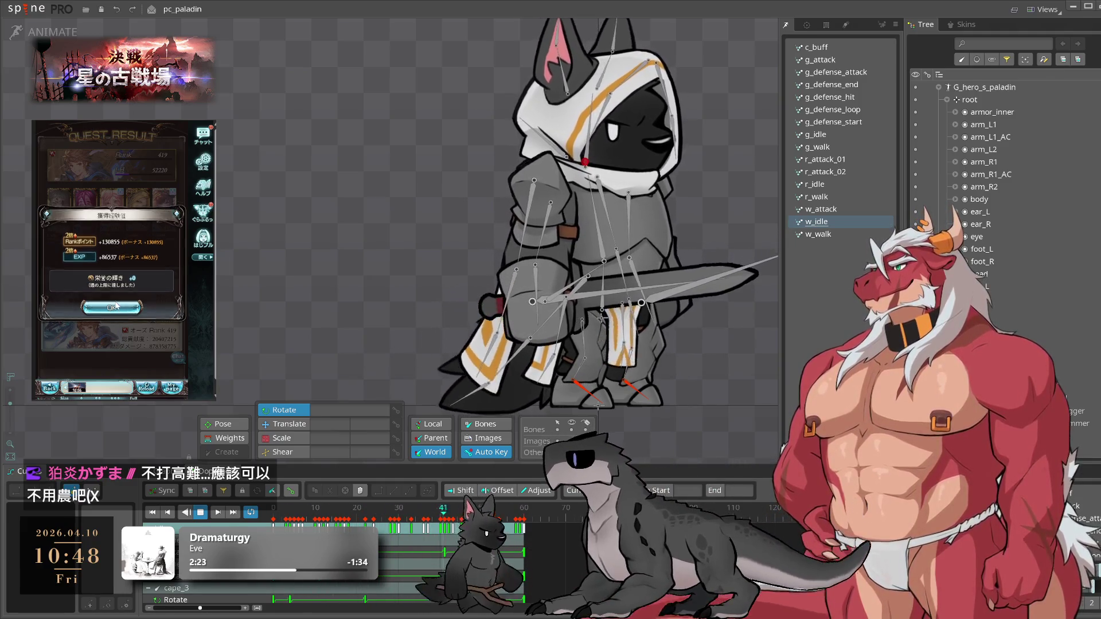
{"action": "left_click", "coordinate": [98, 236]}
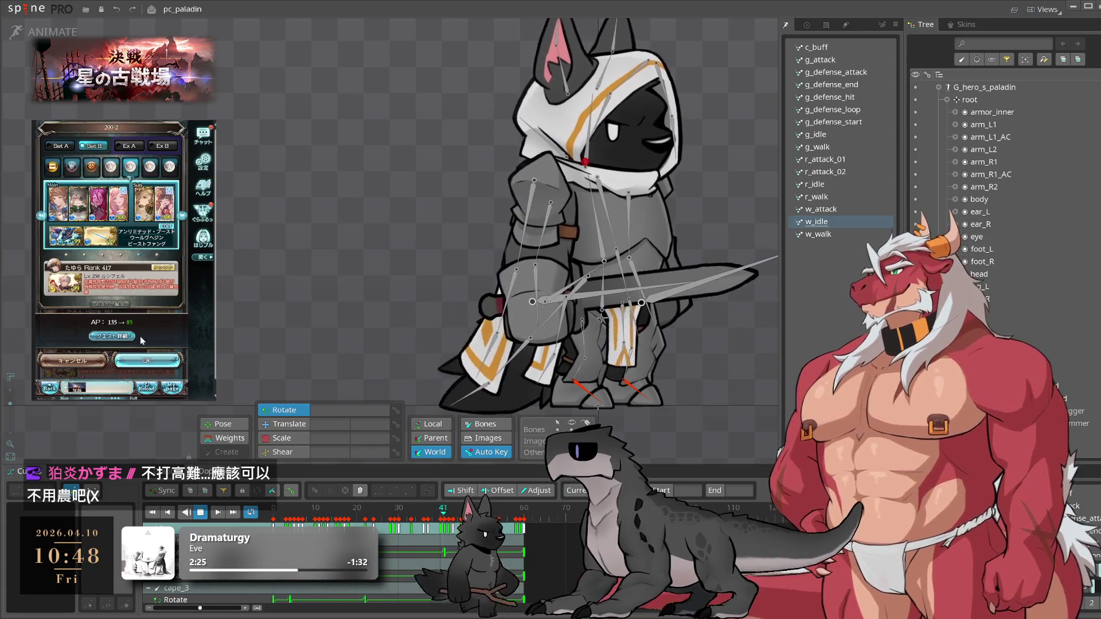
{"action": "left_click", "coordinate": [141, 362]}
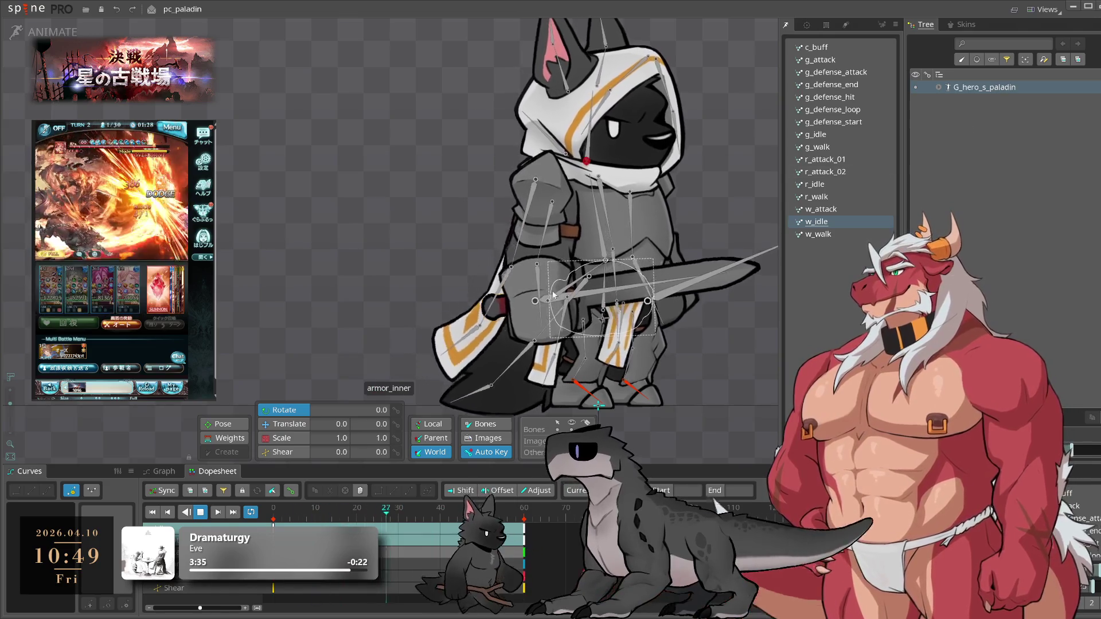
{"action": "left_click", "coordinate": [26, 9]}
- Save the project through Save As under the name pc_paladin_ex
{"action": "mouse_move", "coordinate": [86, 55]}
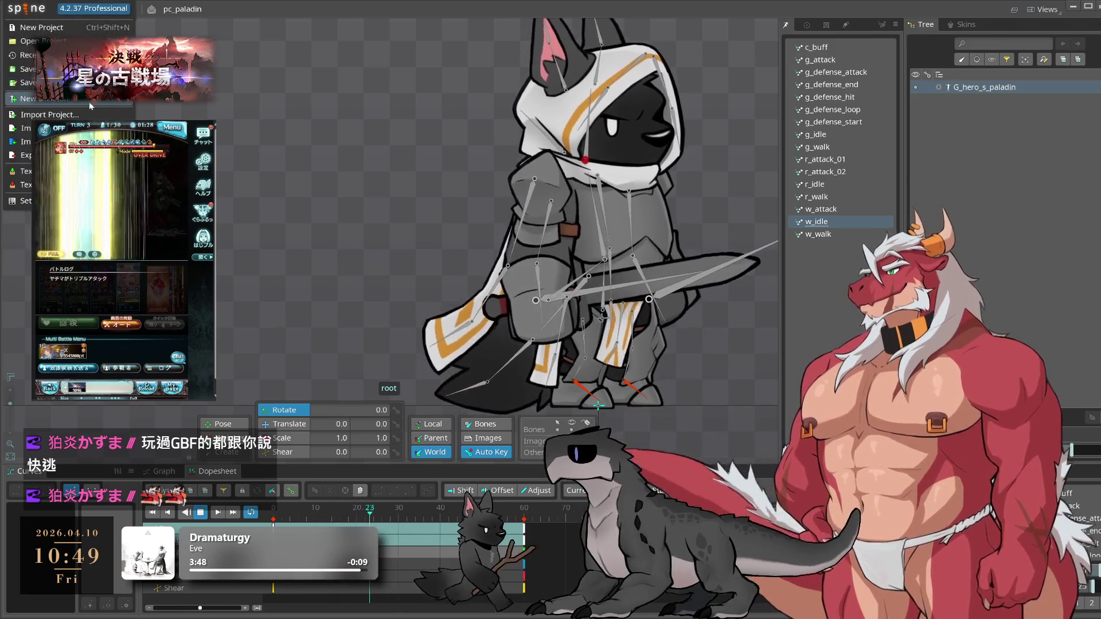
{"action": "left_click", "coordinate": [34, 82]}
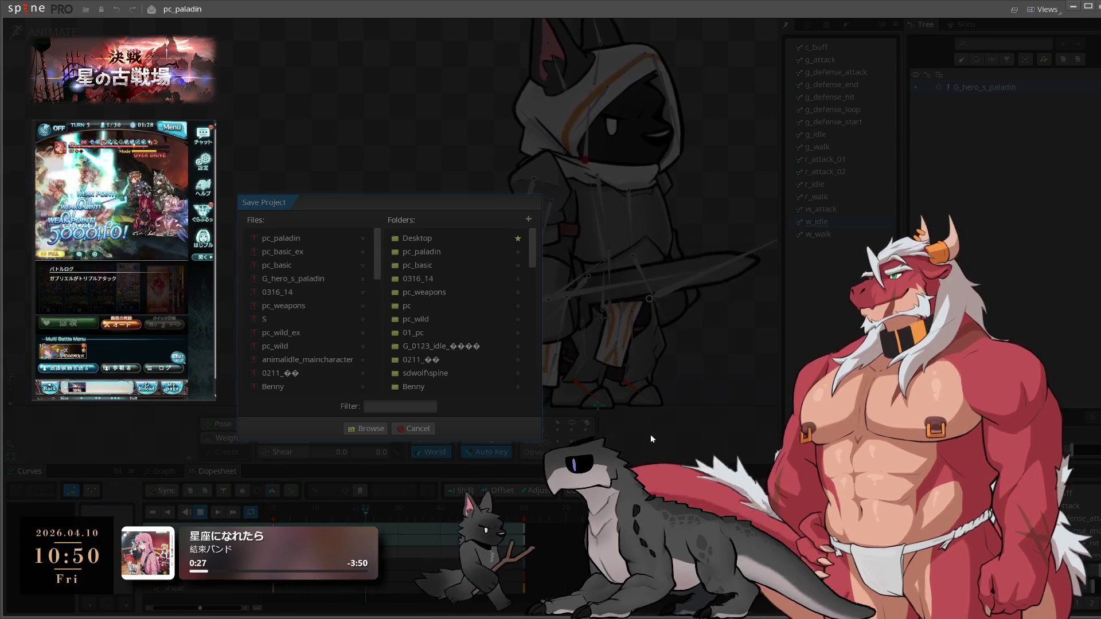
{"action": "type", "text": "pc_paladin_ex"}
{"action": "key", "text": "Return"}
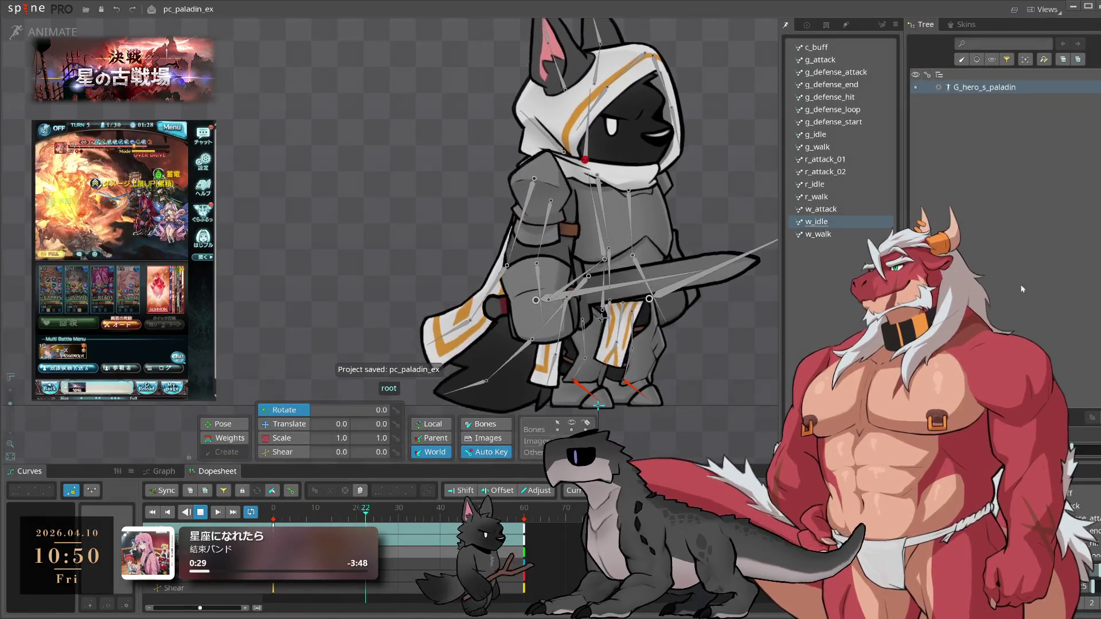
{"action": "left_click", "coordinate": [939, 87]}
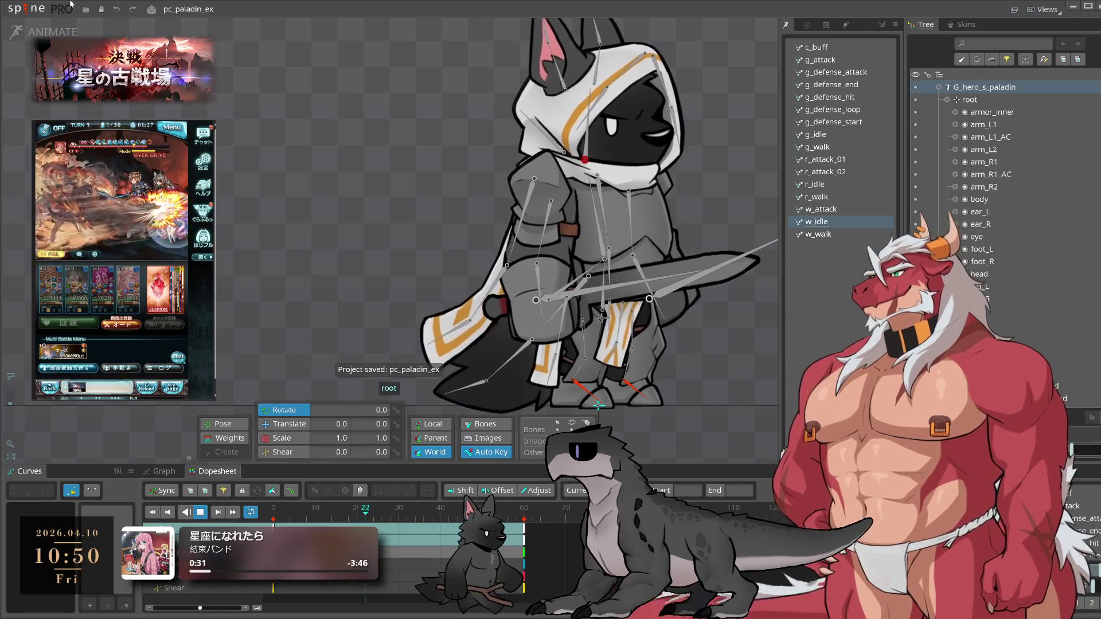
- In Setup mode, delete the weapon and shield attachments from the paladin
{"action": "key", "text": "Tab"}
{"action": "scroll", "coordinate": [1021, 282], "scroll_direction": "up", "scroll_amount": 3}
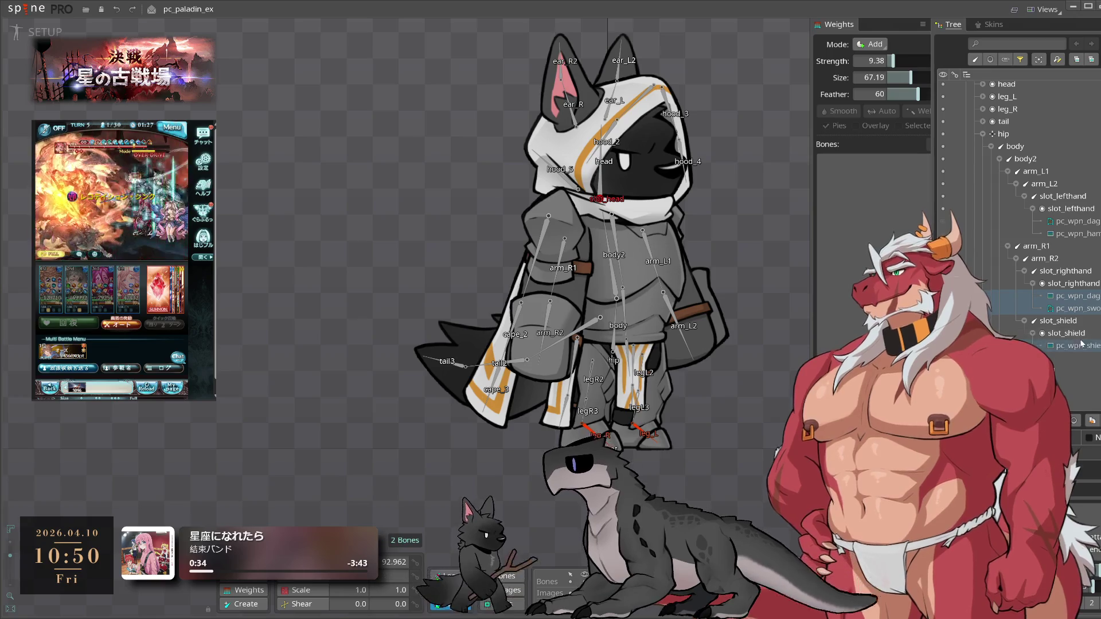
{"action": "left_click", "coordinate": [1074, 234], "text": "ctrl"}
{"action": "key", "text": "Delete"}
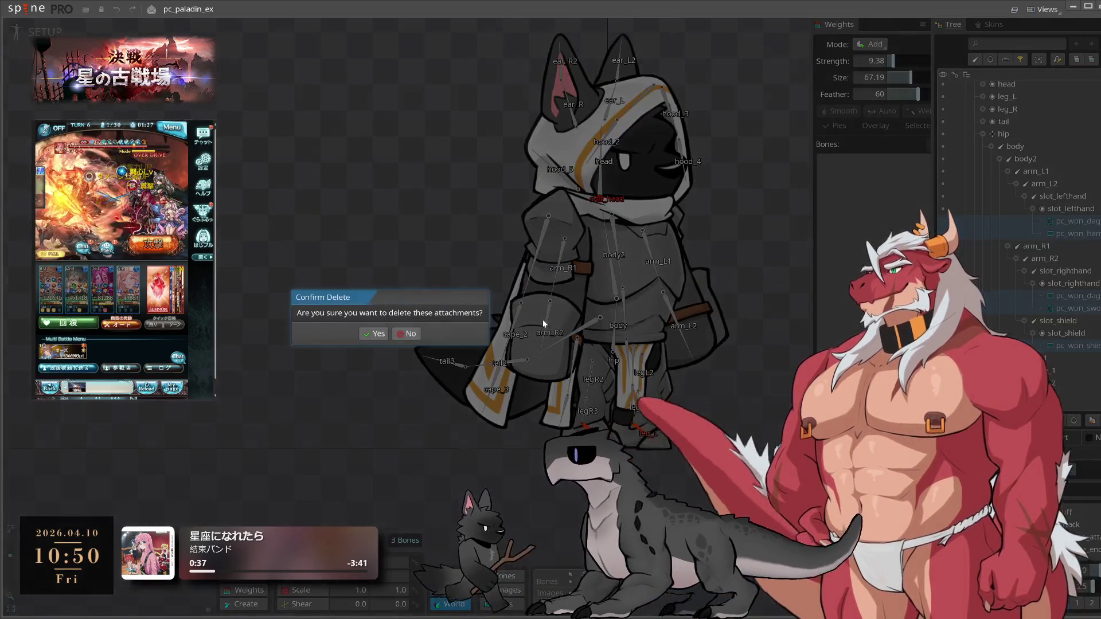
{"action": "left_click", "coordinate": [376, 334]}
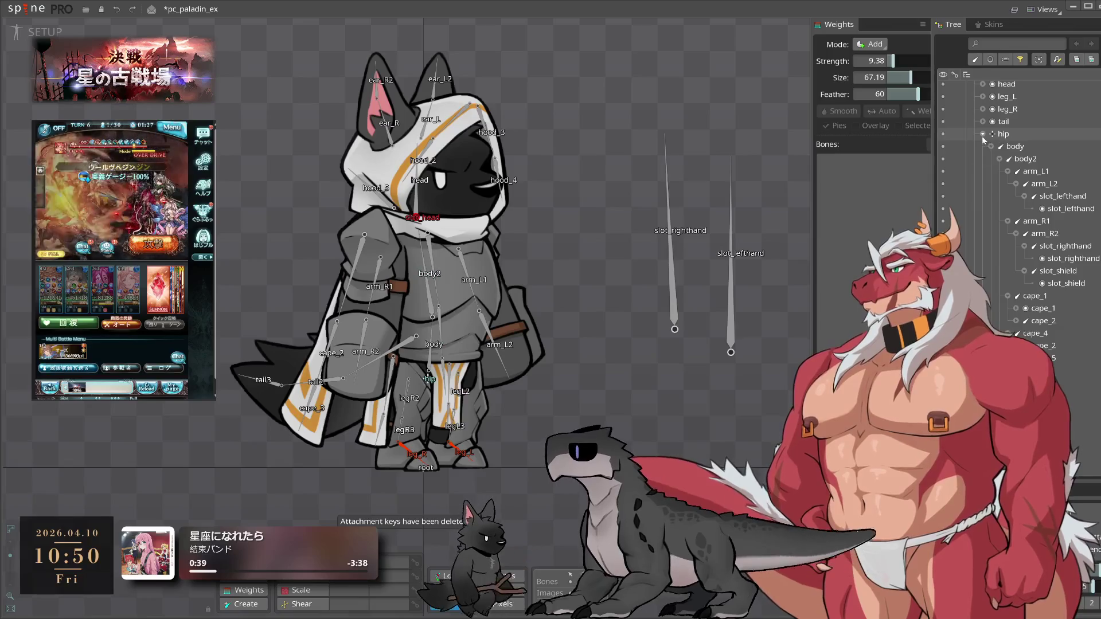
- Duplicate the paladin skeleton with Ctrl+D, creating G_hero_s_paladin2
{"action": "left_click", "coordinate": [974, 100]}
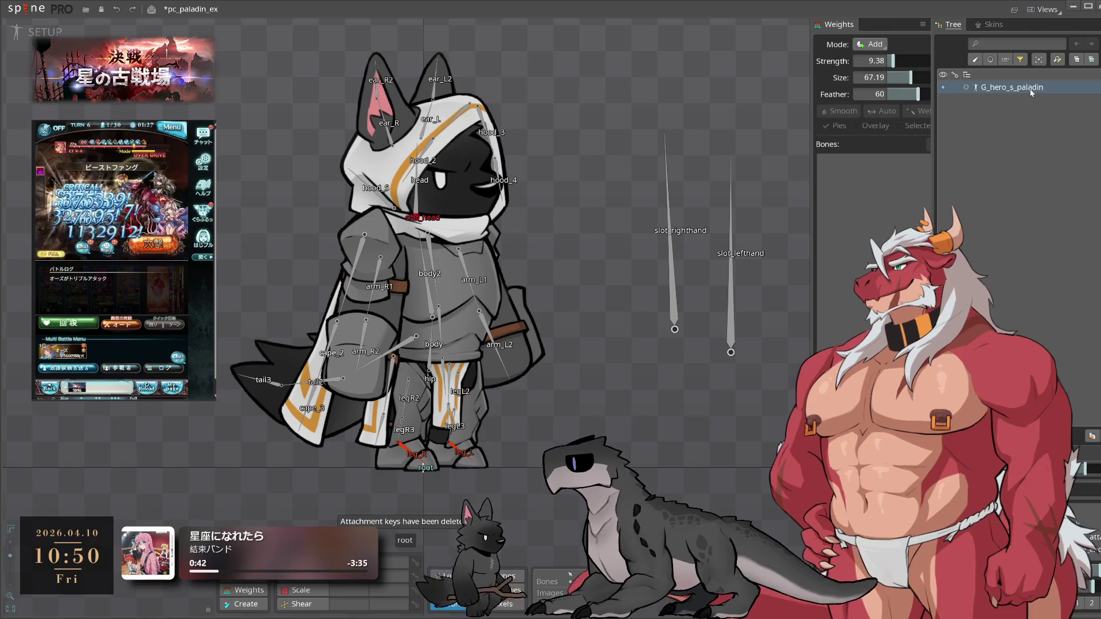
{"action": "key", "text": "ctrl+d"}
{"action": "left_click", "coordinate": [967, 104]}
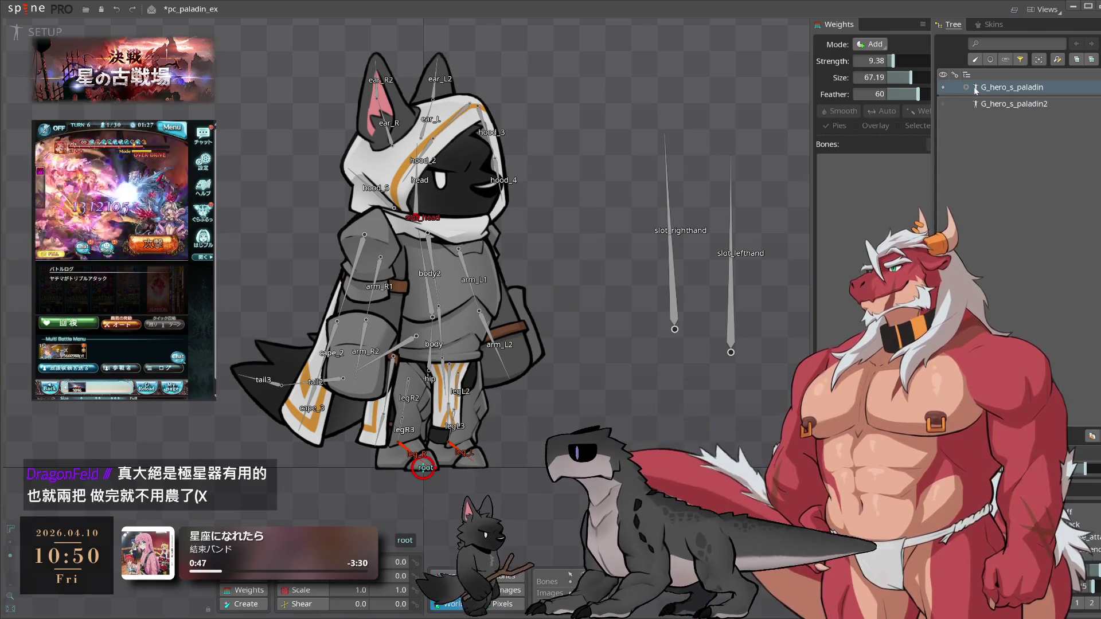
{"action": "left_click", "coordinate": [967, 88]}
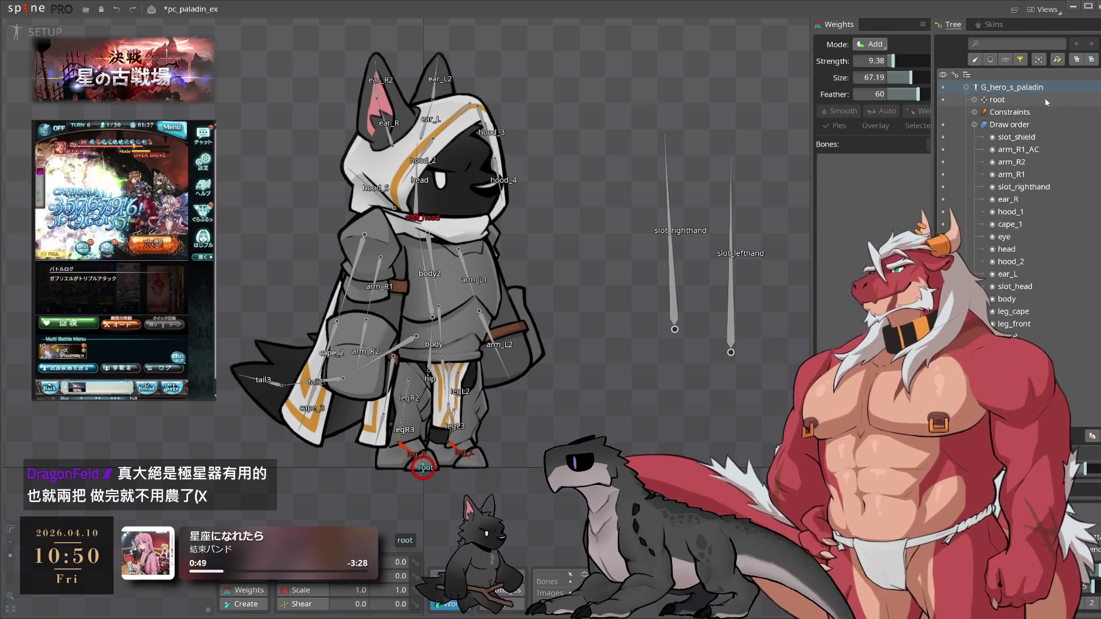
{"action": "double_click", "coordinate": [1030, 89]}
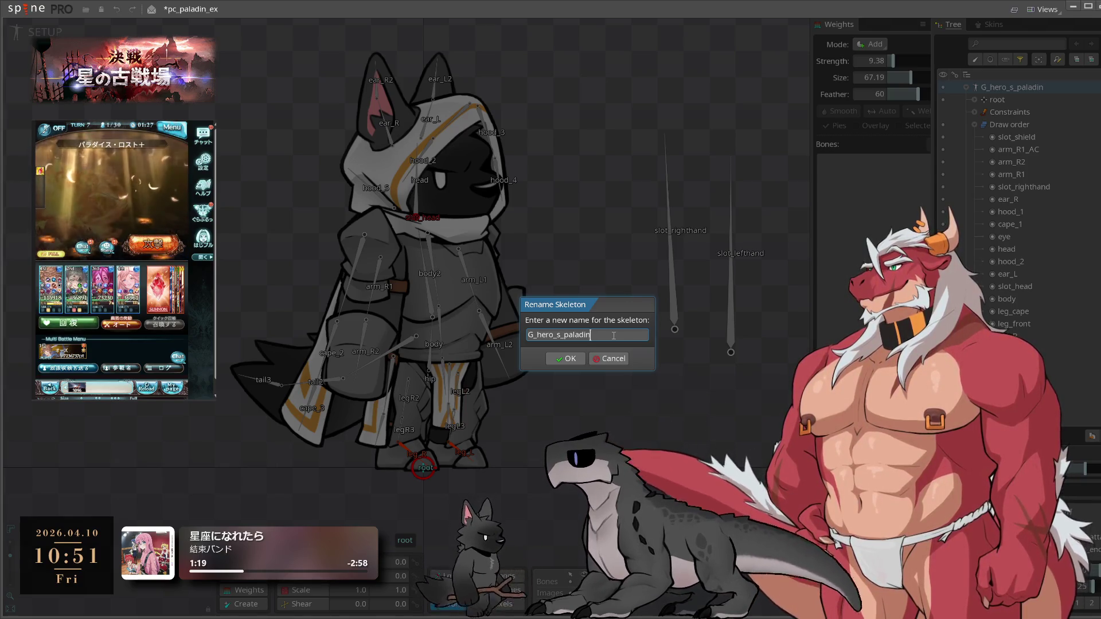
- Rename the original G_hero_s_paladin skeleton to pc_head_paladin
{"action": "mouse_move", "coordinate": [613, 302]}
{"action": "left_mouse_down"}
{"action": "mouse_move", "coordinate": [676, 325]}
{"action": "mouse_move", "coordinate": [698, 367]}
{"action": "left_mouse_up"}
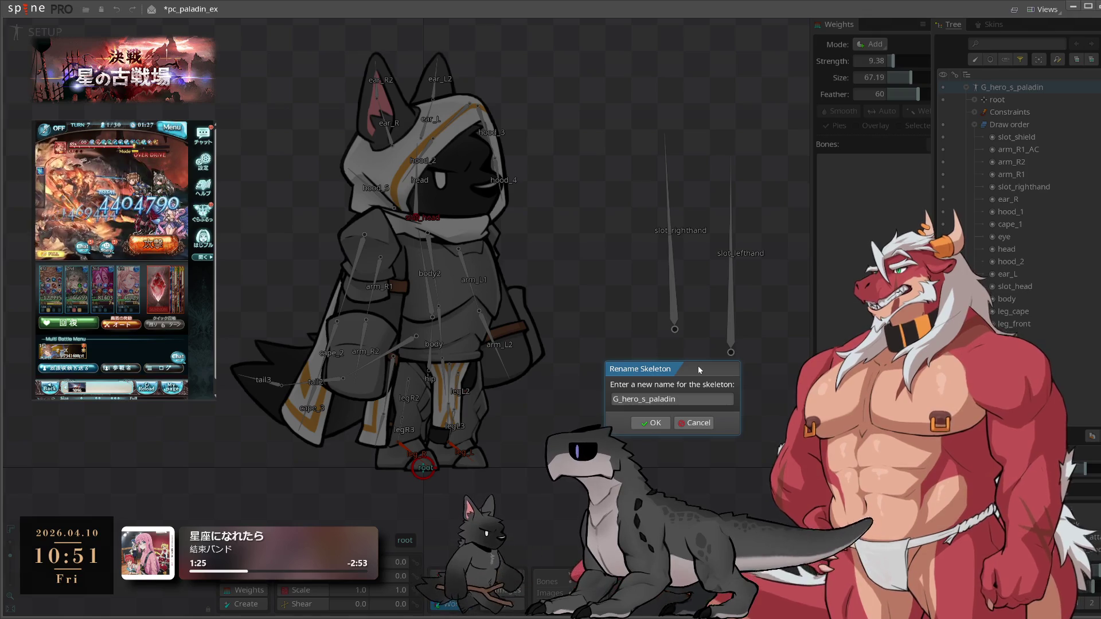
{"action": "left_click", "coordinate": [645, 399]}
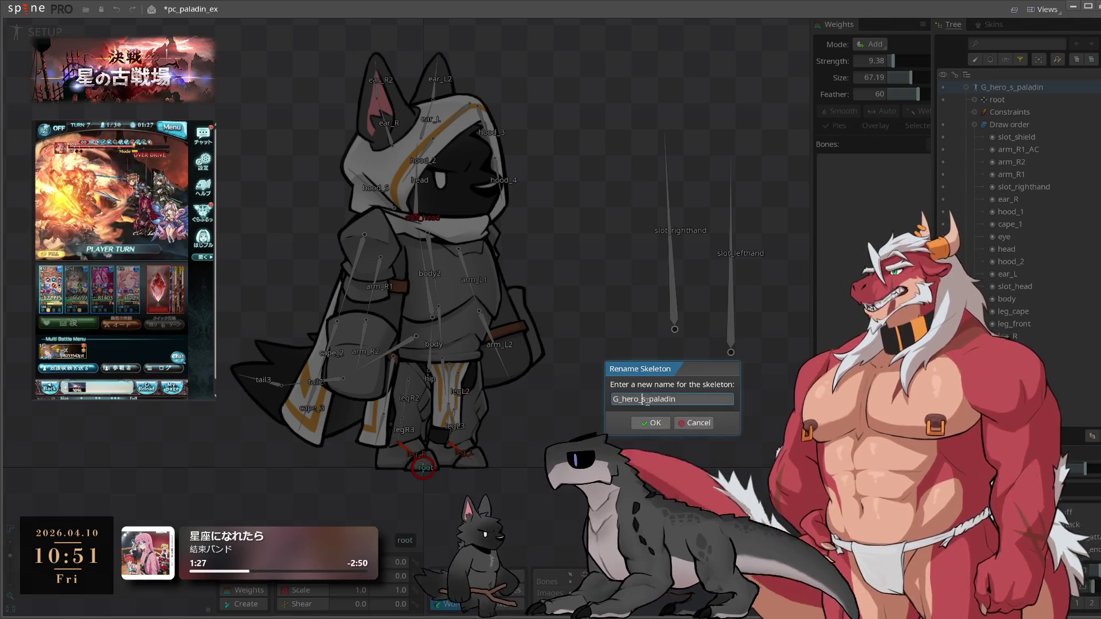
{"action": "left_click", "coordinate": [697, 422]}
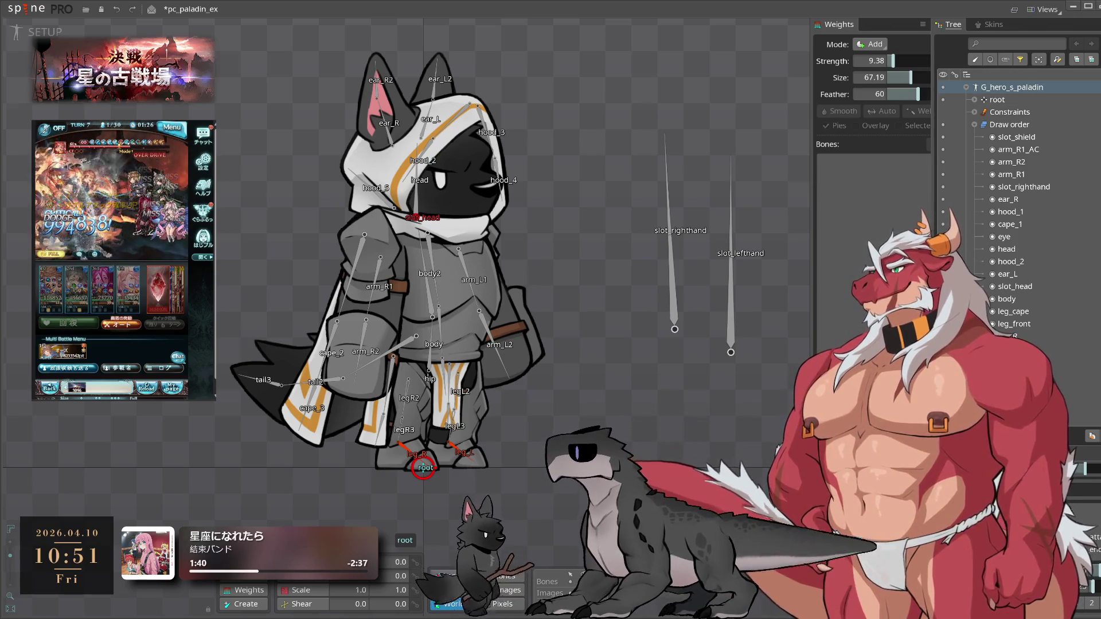
{"action": "double_click", "coordinate": [1018, 89]}
{"action": "type", "text": "pc_head_paladin"}
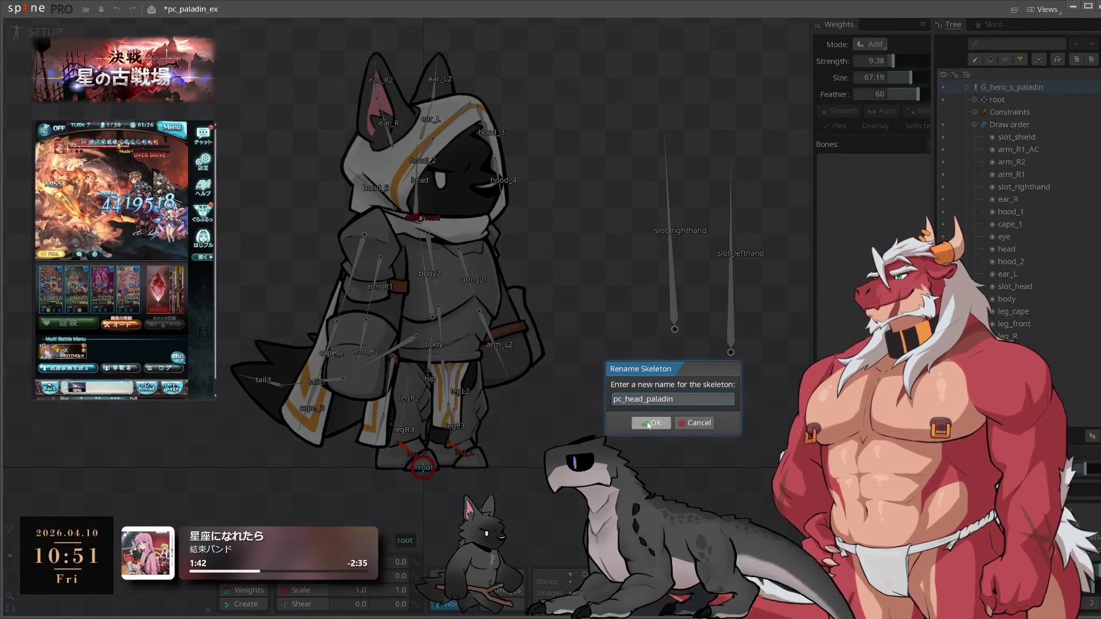
{"action": "left_click", "coordinate": [649, 423]}
{"action": "left_click", "coordinate": [966, 87]}
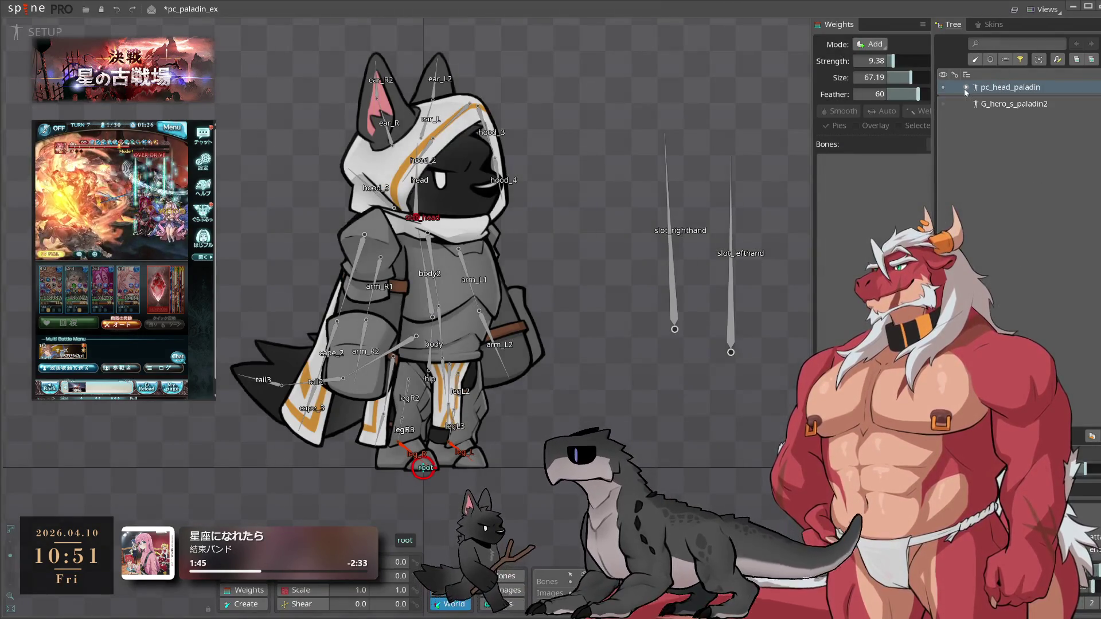
- Rename the duplicate G_hero_s_paladin2 skeleton to pc_body_paladin
{"action": "double_click", "coordinate": [1035, 104]}
{"action": "type", "text": "pc_head_paladin"}
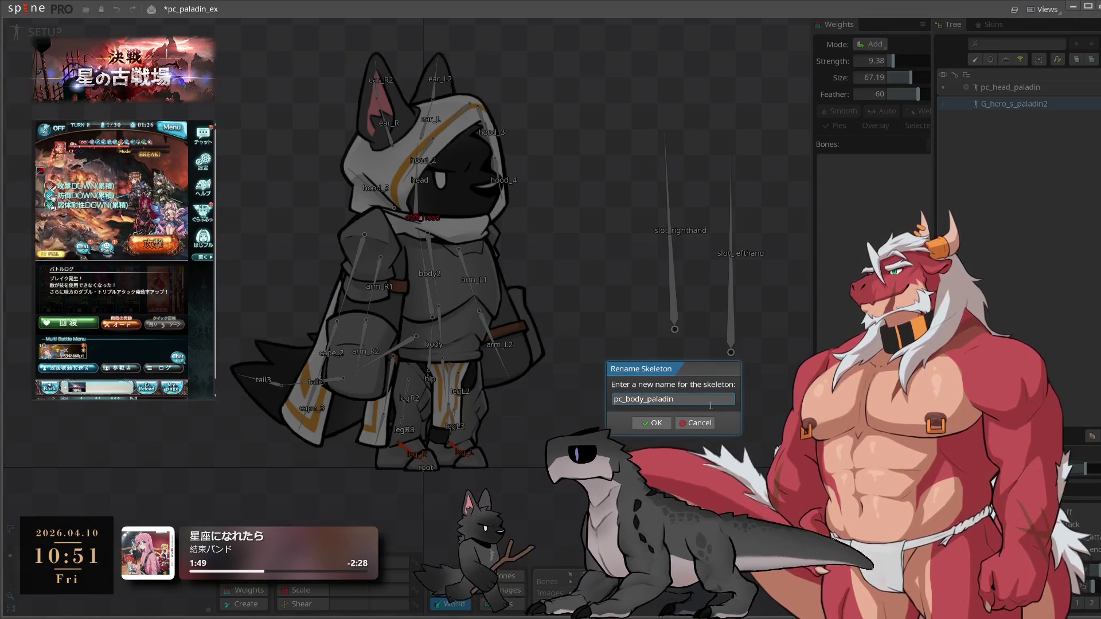
{"action": "key", "text": "Return"}
{"action": "left_click", "coordinate": [967, 88]}
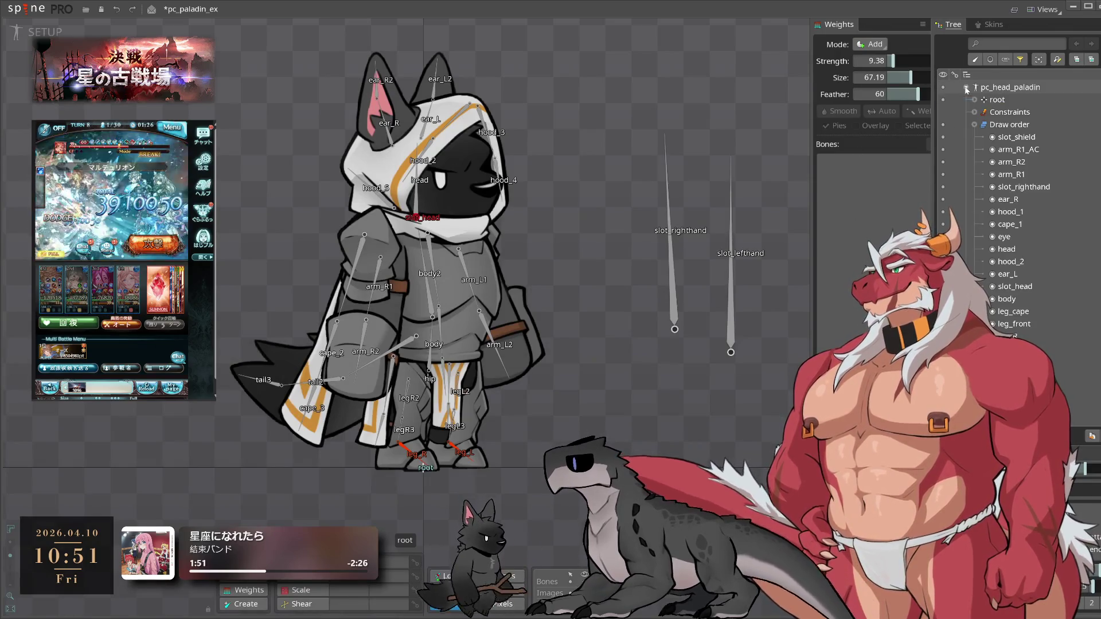
- Reparent the head bone to root and delete the hip and leg_R body bones
{"action": "left_click", "coordinate": [975, 125]}
{"action": "left_click", "coordinate": [974, 100]}
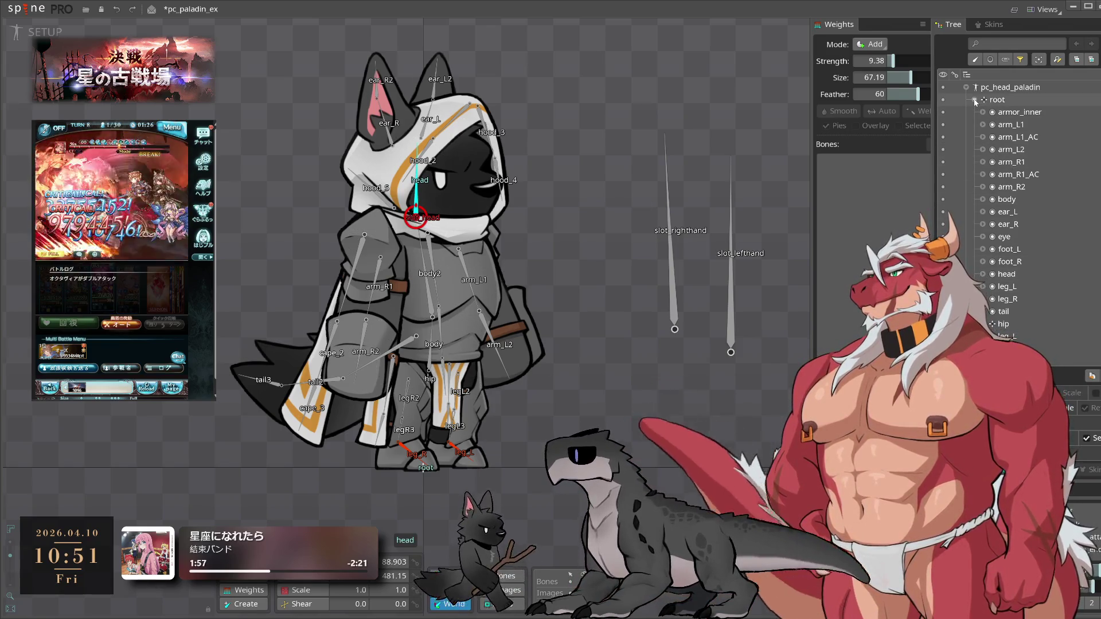
{"action": "left_click_drag", "start_coordinate": [604, 345], "coordinate": [283, 365]}
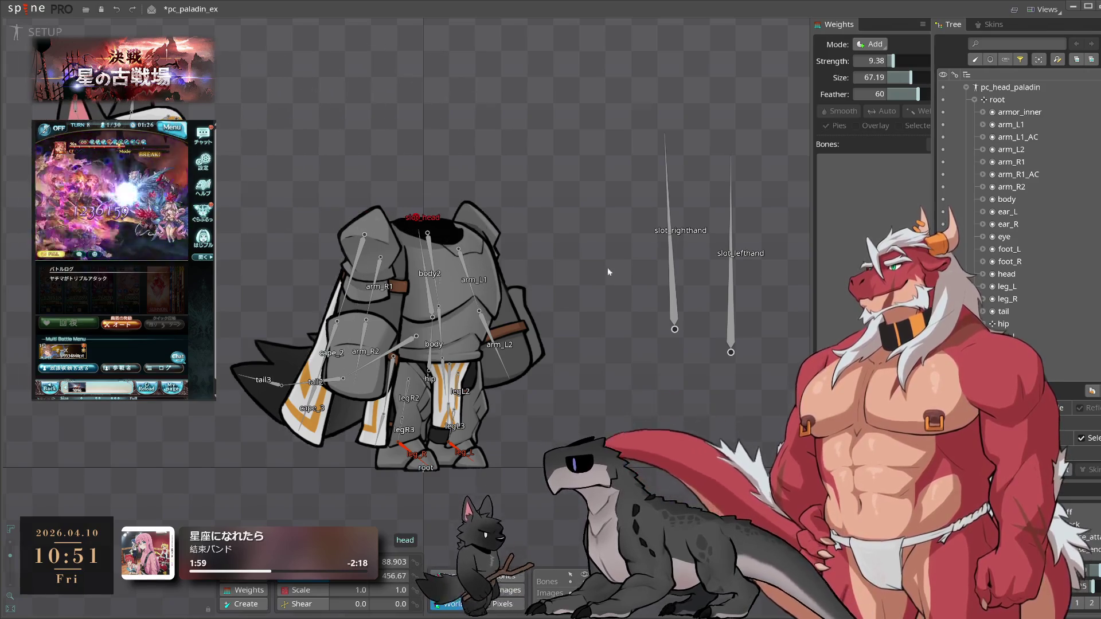
{"action": "left_click_drag", "start_coordinate": [607, 267], "coordinate": [687, 298]}
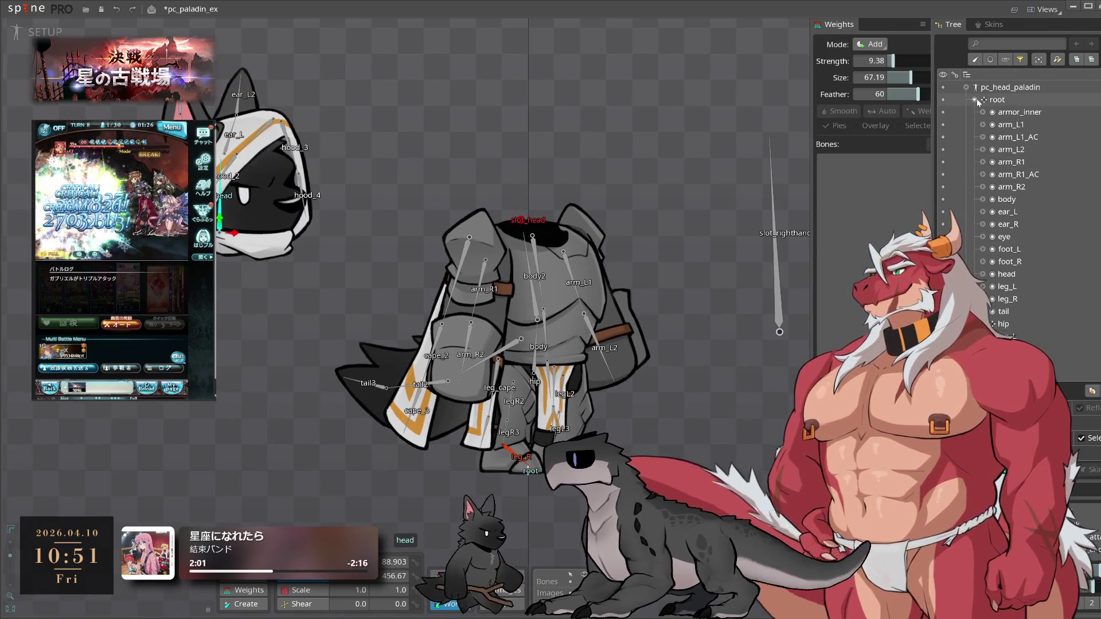
{"action": "key", "text": "p"}
{"action": "left_click", "coordinate": [997, 99]}
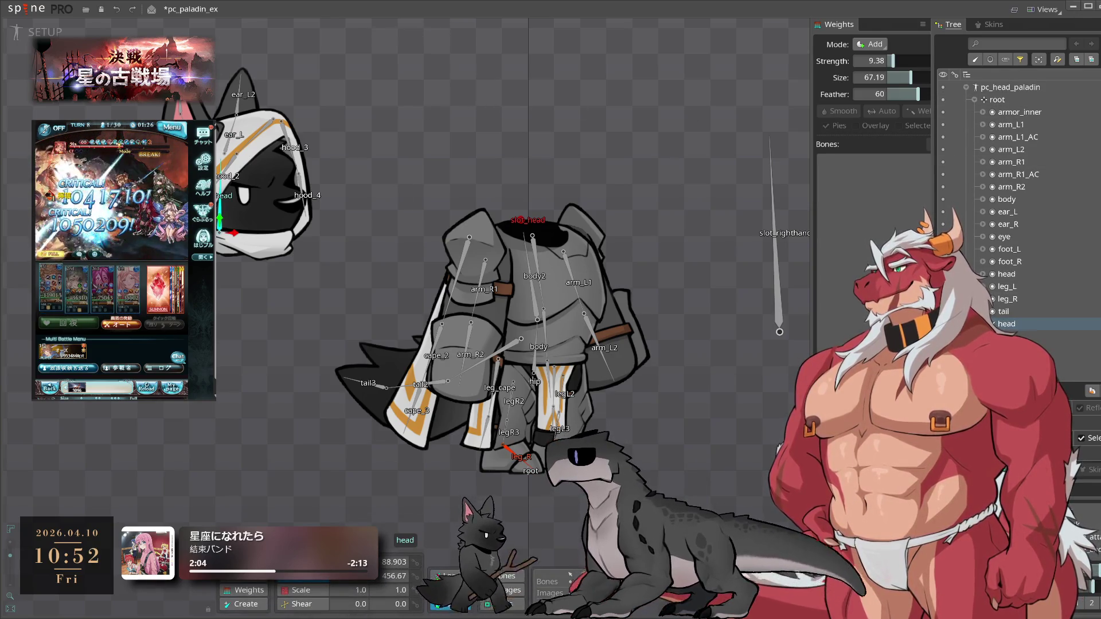
{"action": "left_click", "coordinate": [534, 371], "text": "ctrl"}
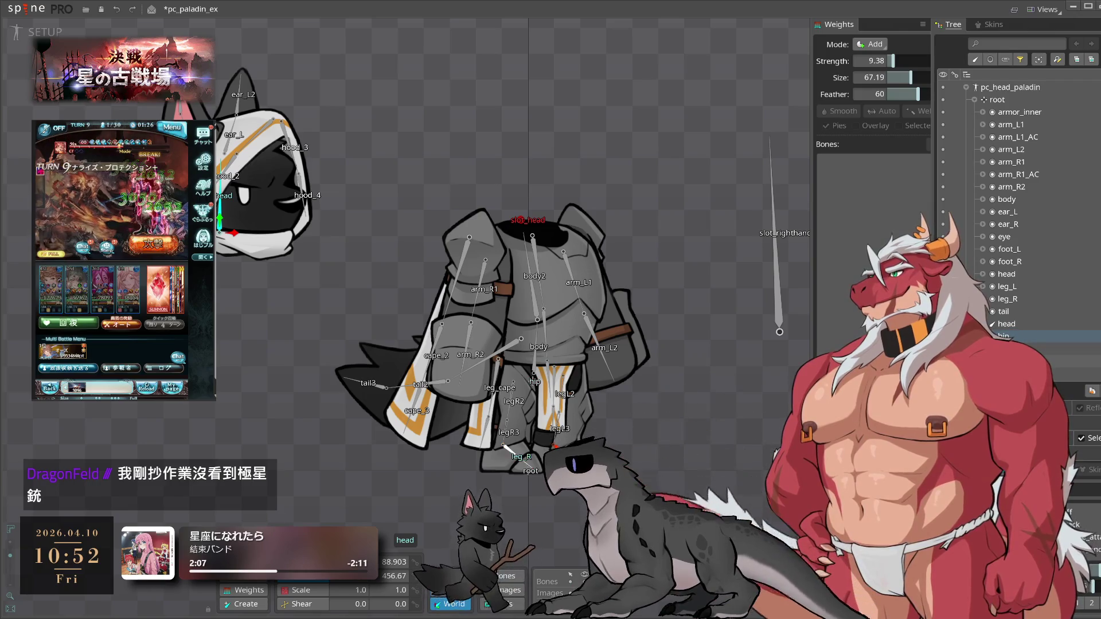
{"action": "left_click", "coordinate": [512, 453], "text": "ctrl"}
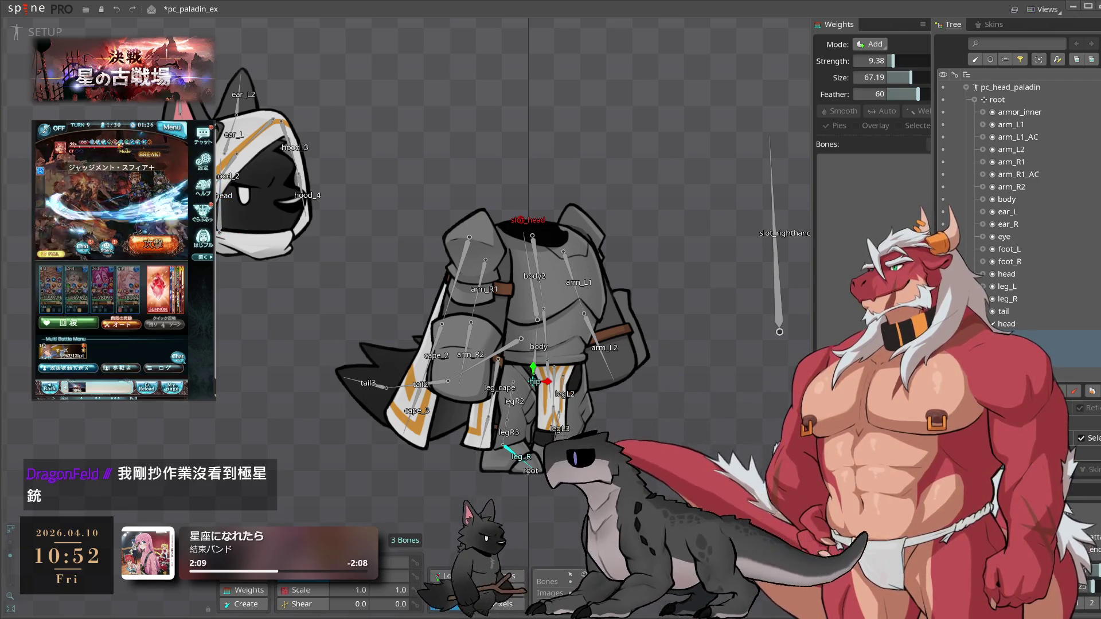
{"action": "key", "text": "Delete"}
{"action": "left_click", "coordinate": [658, 419]}
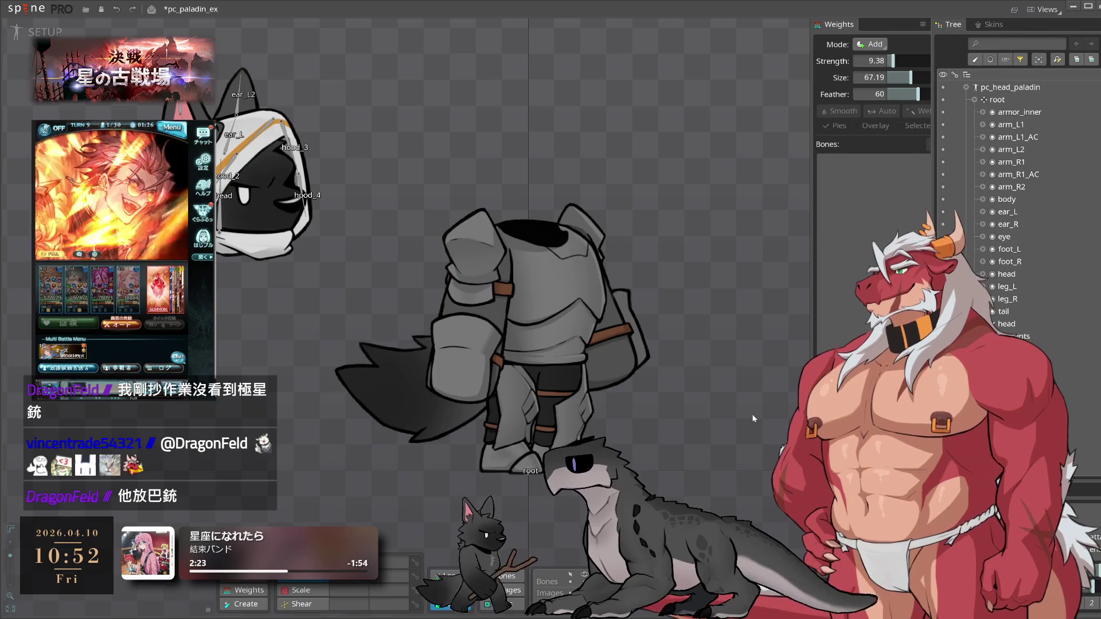
- Delete the armor, tail and other non-head slots from pc_head_paladin
{"action": "left_click_drag", "start_coordinate": [366, 181], "coordinate": [596, 436]}
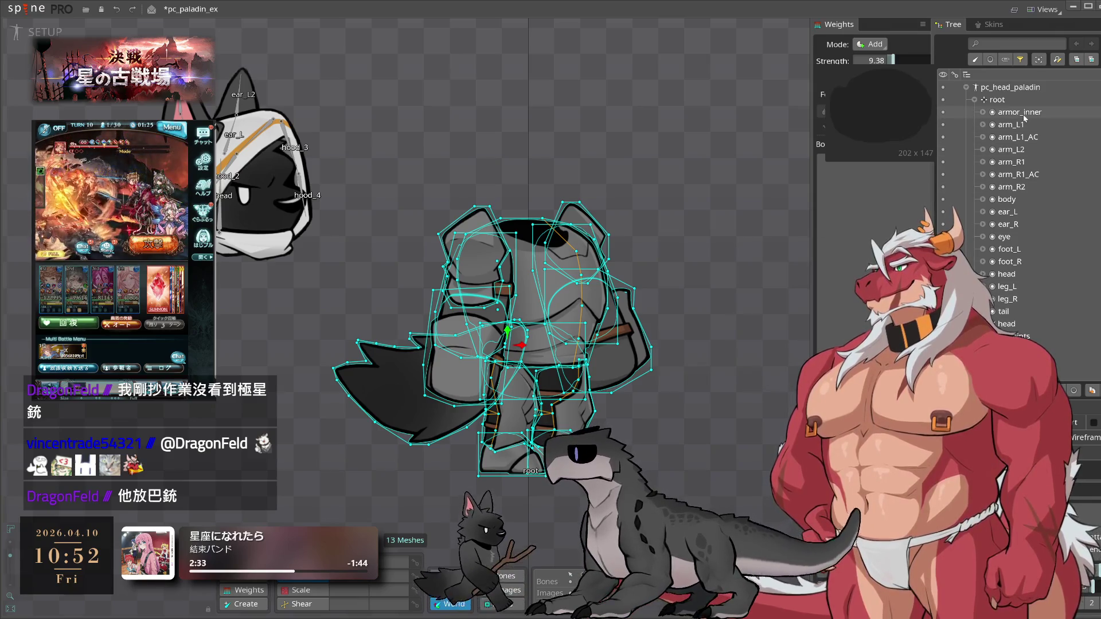
{"action": "mouse_move", "coordinate": [1008, 139]}
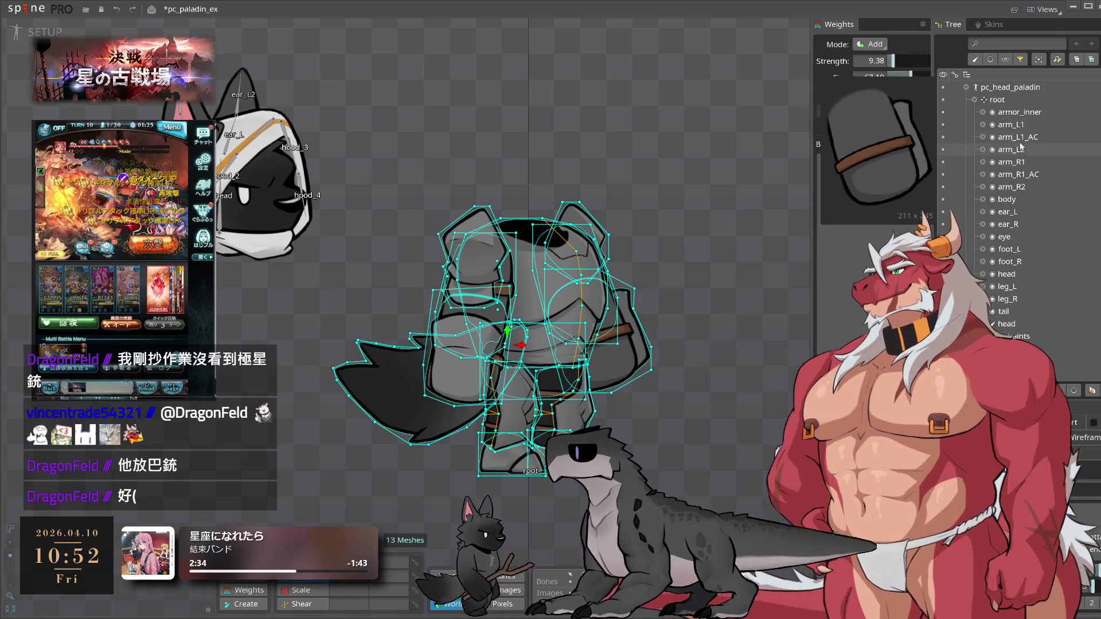
{"action": "left_click", "coordinate": [991, 59]}
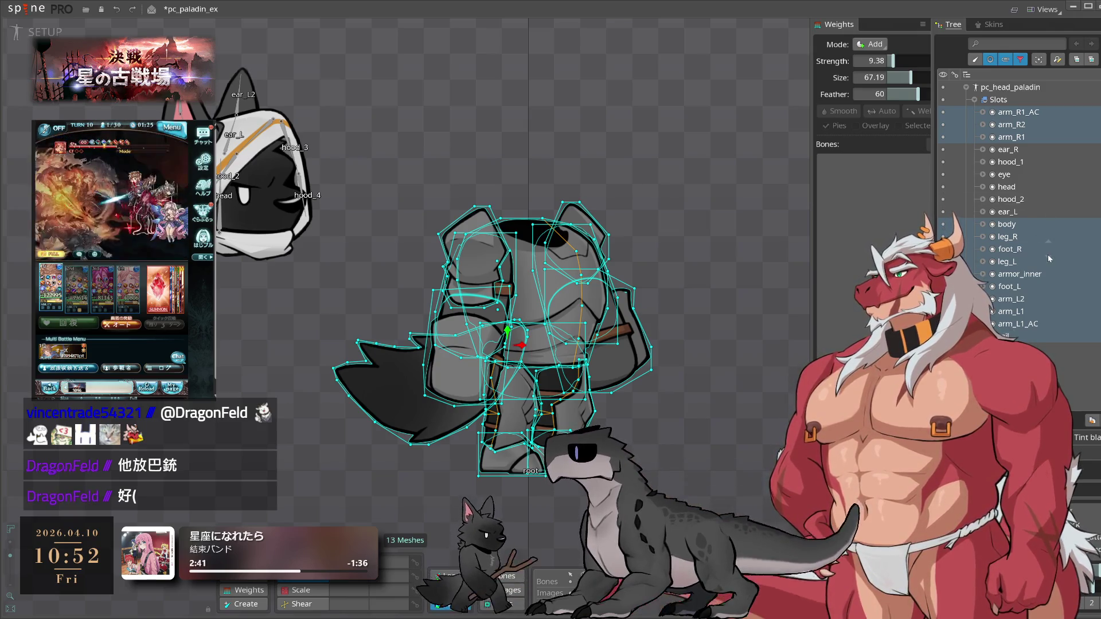
{"action": "key", "text": "Delete"}
{"action": "key", "text": "Return"}
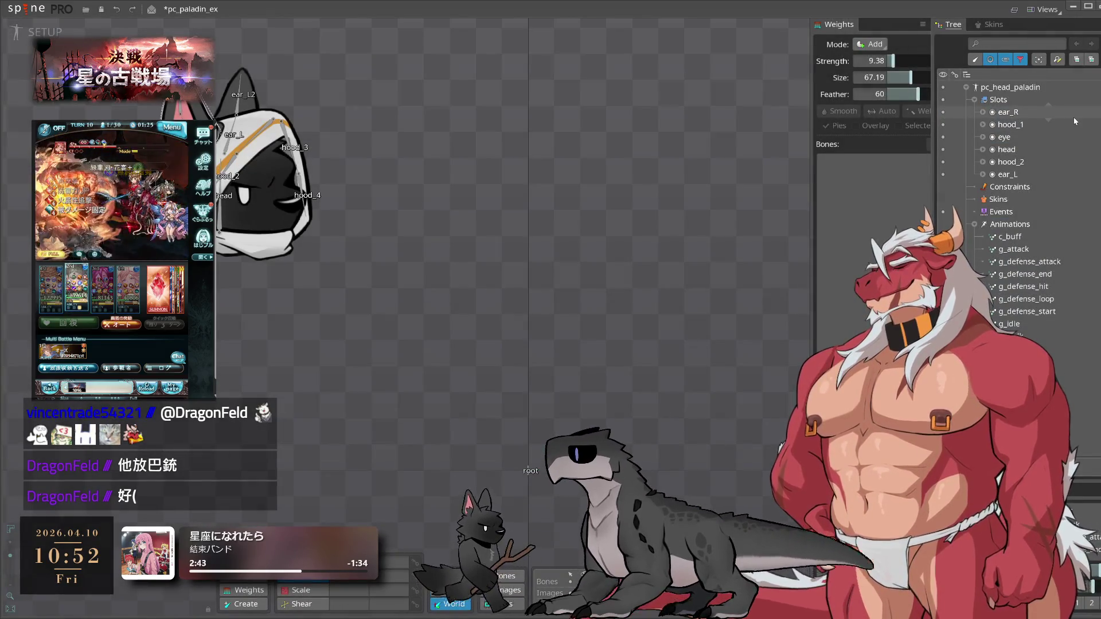
- Set the head bone's X and Y position to 0
{"action": "left_click", "coordinate": [1021, 59]}
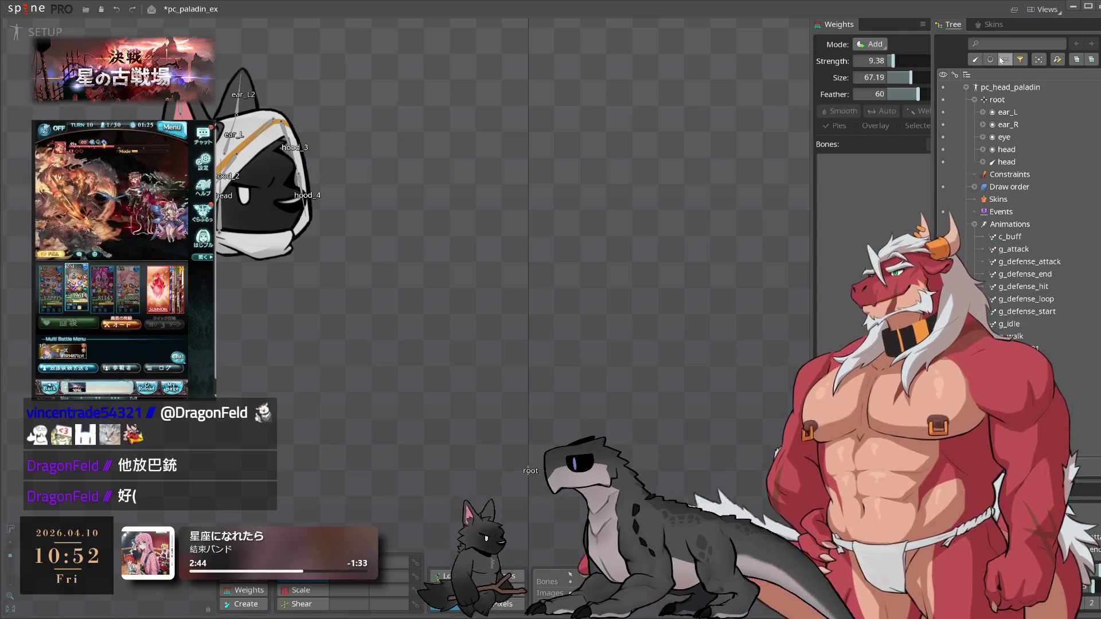
{"action": "left_click", "coordinate": [1016, 161]}
{"action": "left_click", "coordinate": [362, 576]}
{"action": "type", "text": "0"}
{"action": "key", "text": "Tab"}
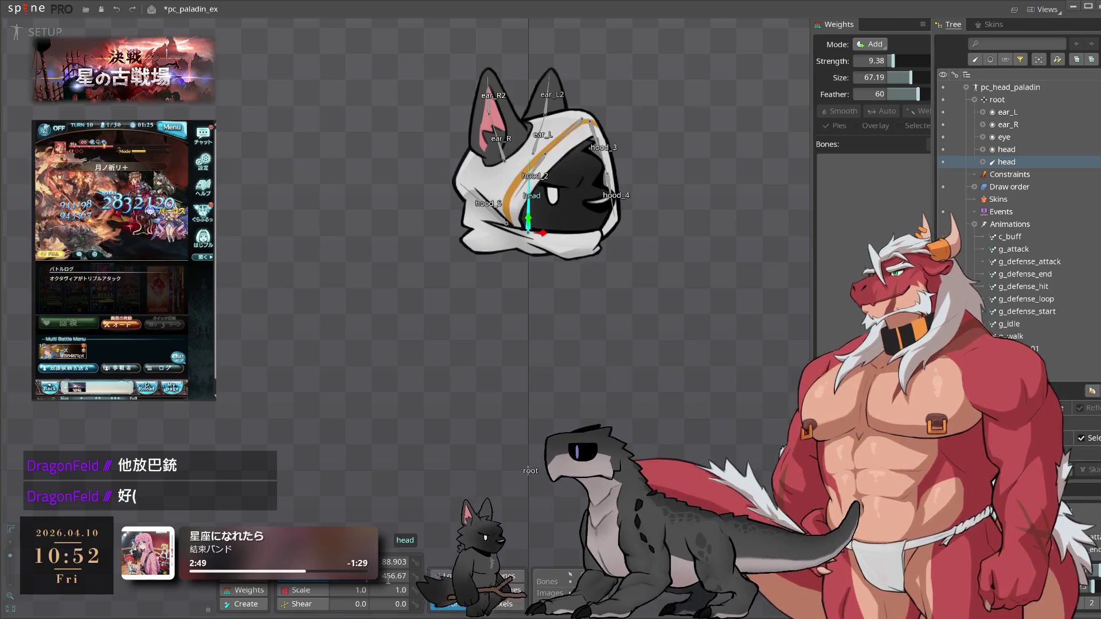
{"action": "type", "text": "0"}
{"action": "left_click", "coordinate": [975, 100]}
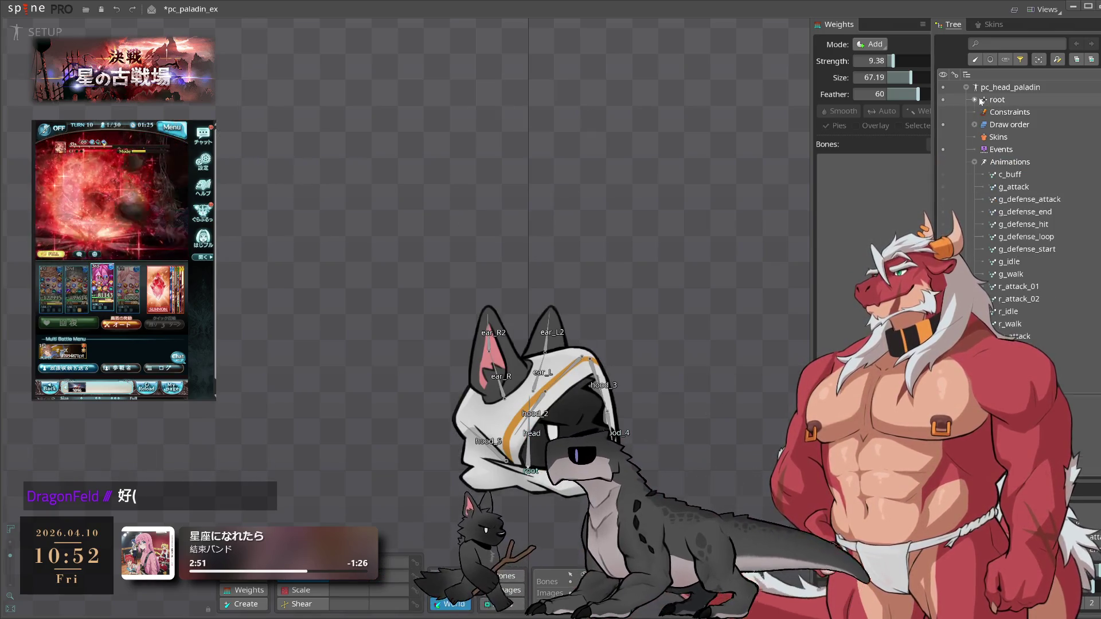
{"action": "left_click", "coordinate": [976, 88]}
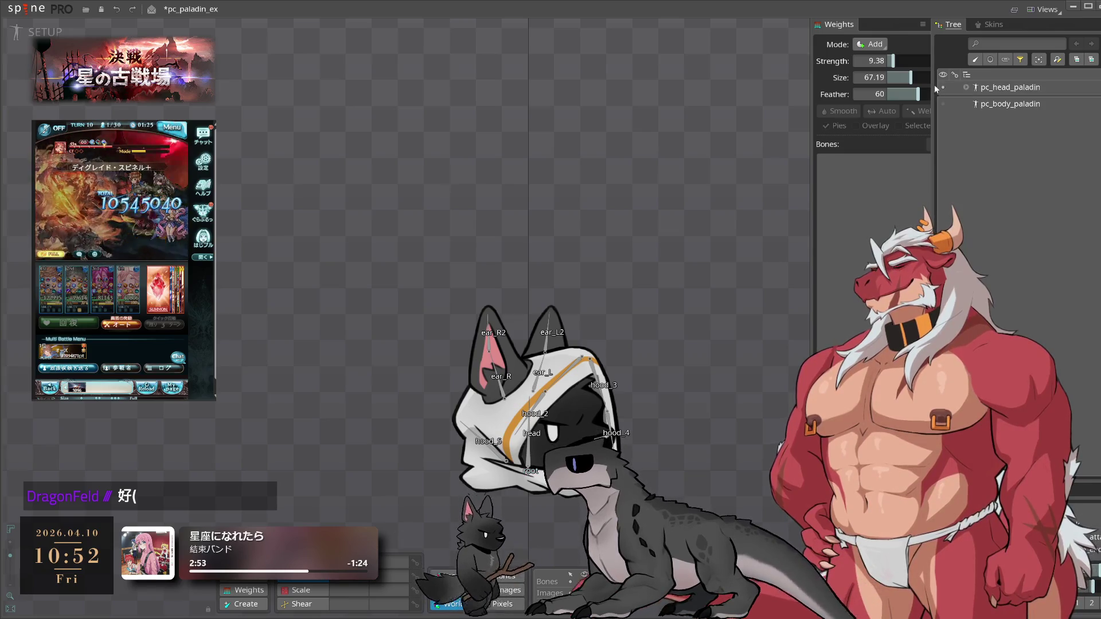
{"action": "left_click", "coordinate": [941, 105]}
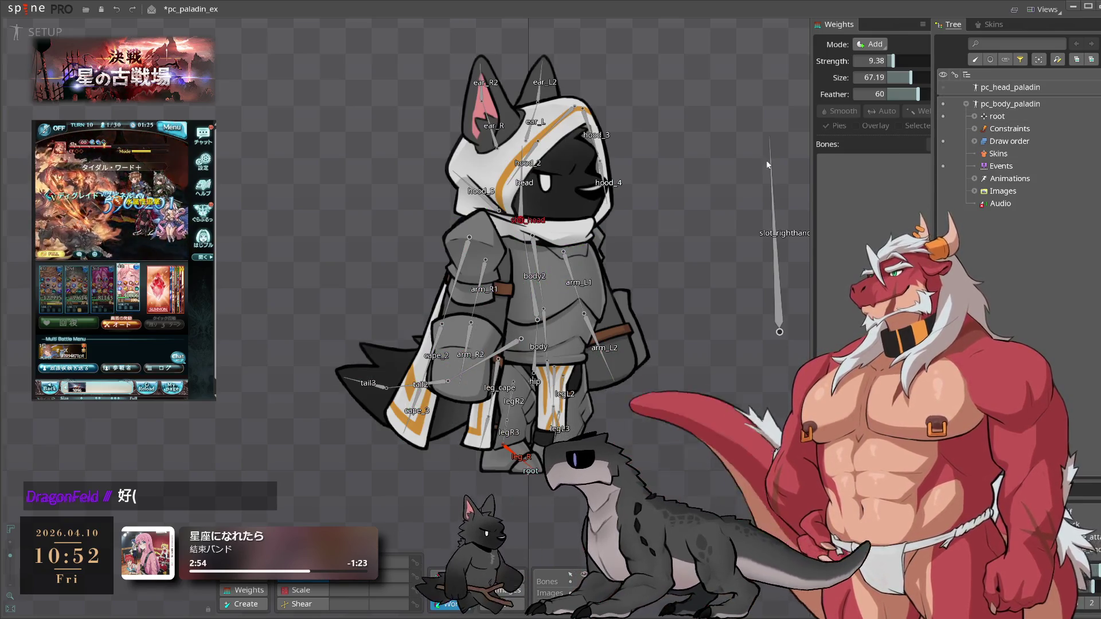
- In pc_body_paladin, delete the head bone with its hood, then the head, ear and eye meshes
{"action": "left_click", "coordinate": [521, 208]}
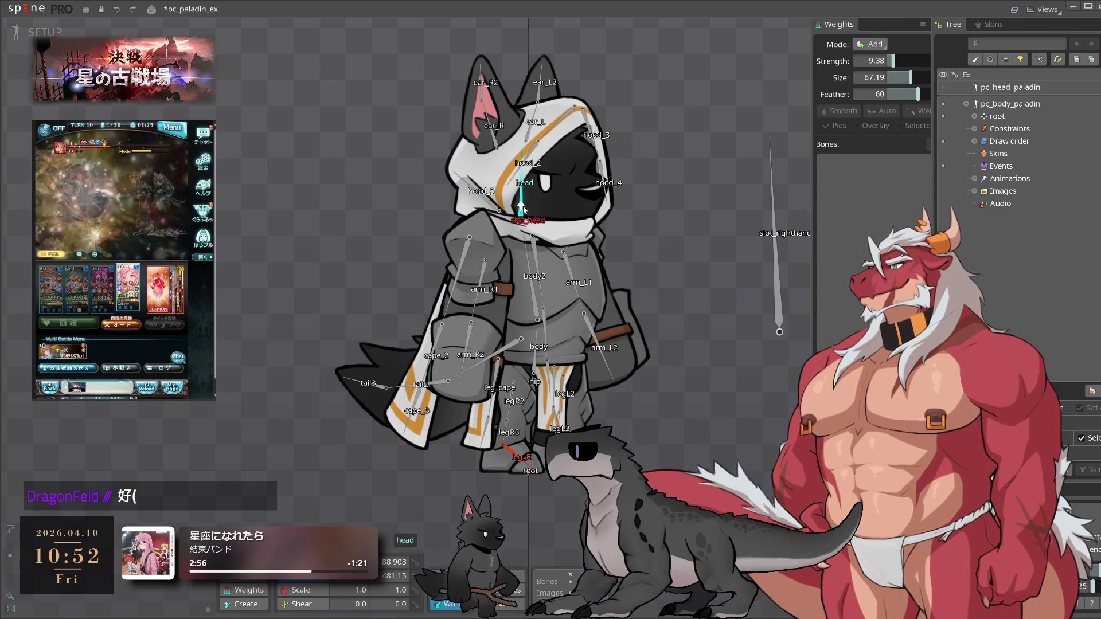
{"action": "key", "text": "Delete"}
{"action": "left_click", "coordinate": [658, 420]}
{"action": "left_click", "coordinate": [546, 179]}
{"action": "left_click_drag", "start_coordinate": [651, 85], "coordinate": [470, 201]}
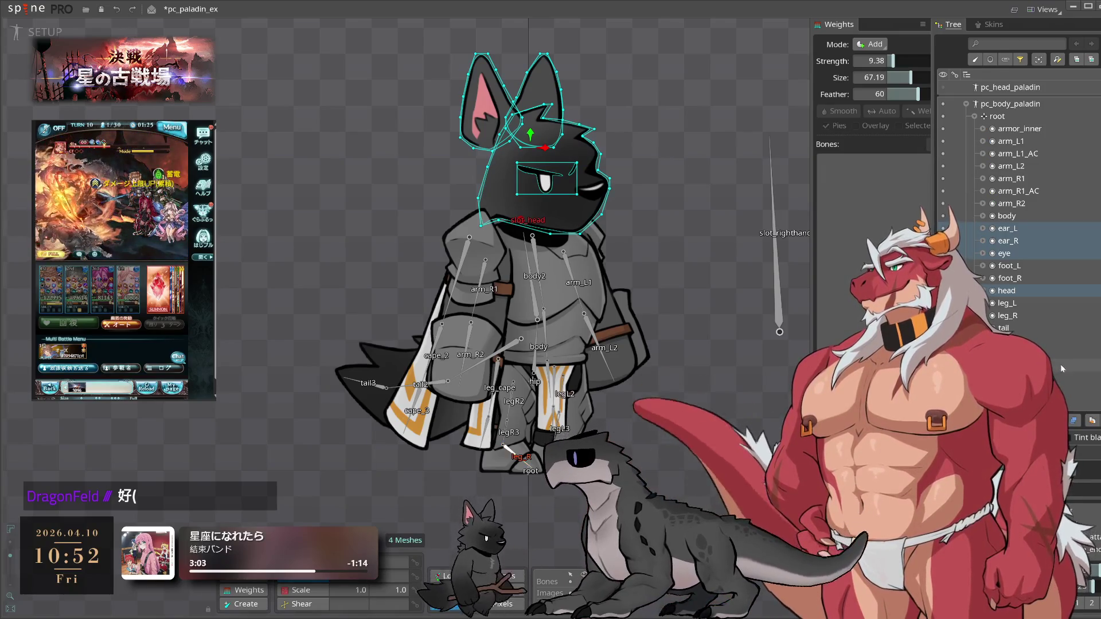
{"action": "key", "text": "Delete"}
{"action": "left_click", "coordinate": [659, 419]}
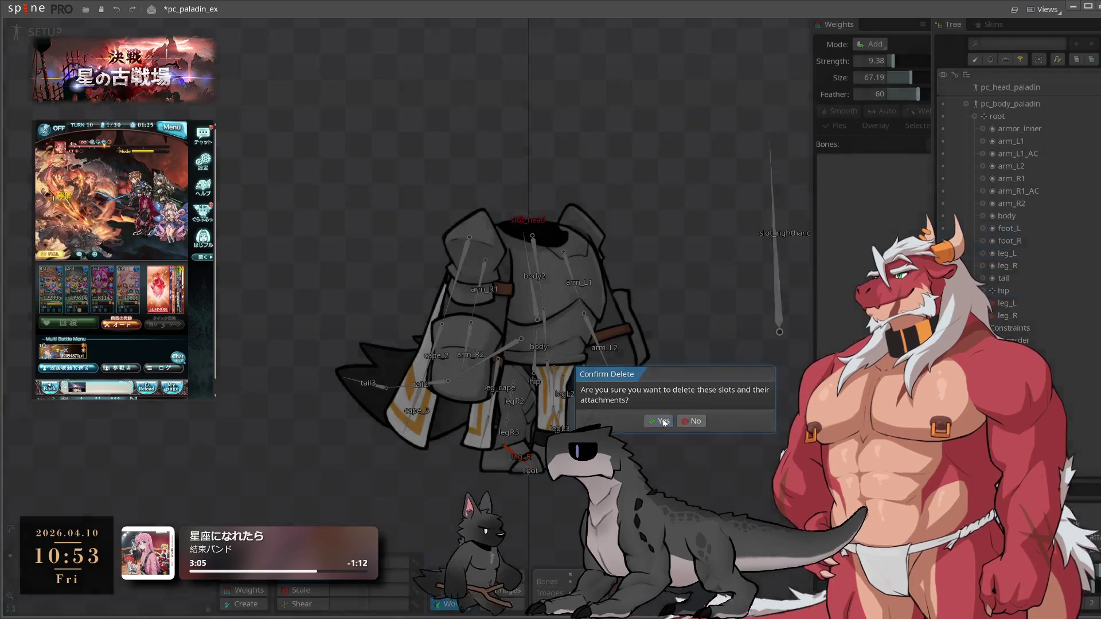
- Select slot_righthand in pc_body_paladin and save the project with Ctrl+S
{"action": "scroll", "coordinate": [697, 328], "scroll_direction": "down", "scroll_amount": 3}
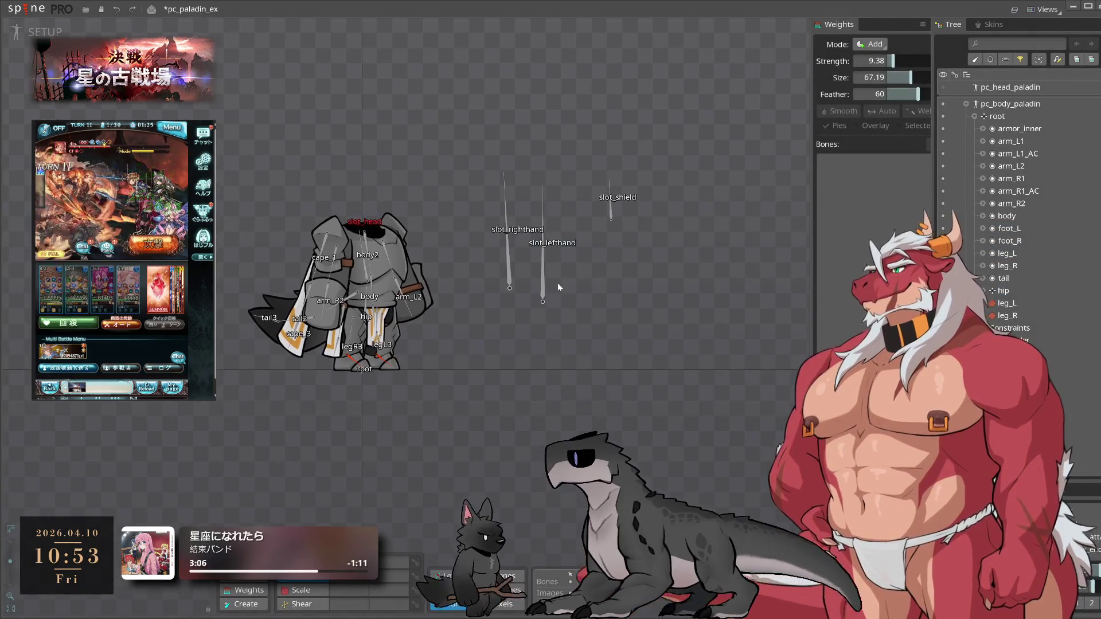
{"action": "left_click", "coordinate": [508, 263]}
{"action": "scroll", "coordinate": [509, 263], "scroll_direction": "up", "scroll_amount": 2}
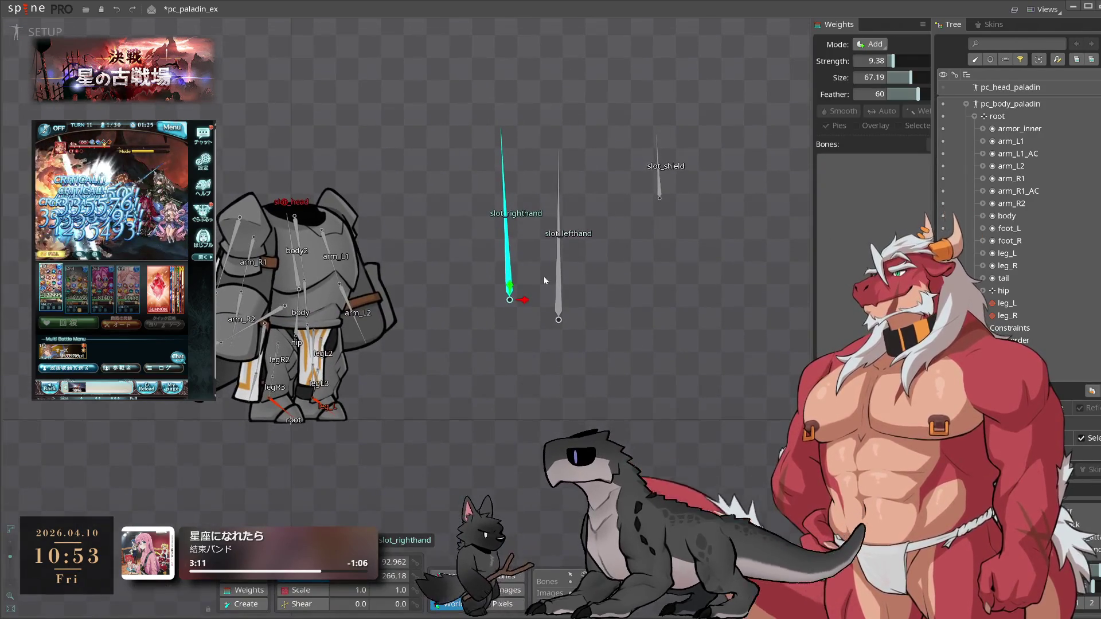
{"action": "scroll", "coordinate": [512, 228], "scroll_direction": "up", "scroll_amount": 1}
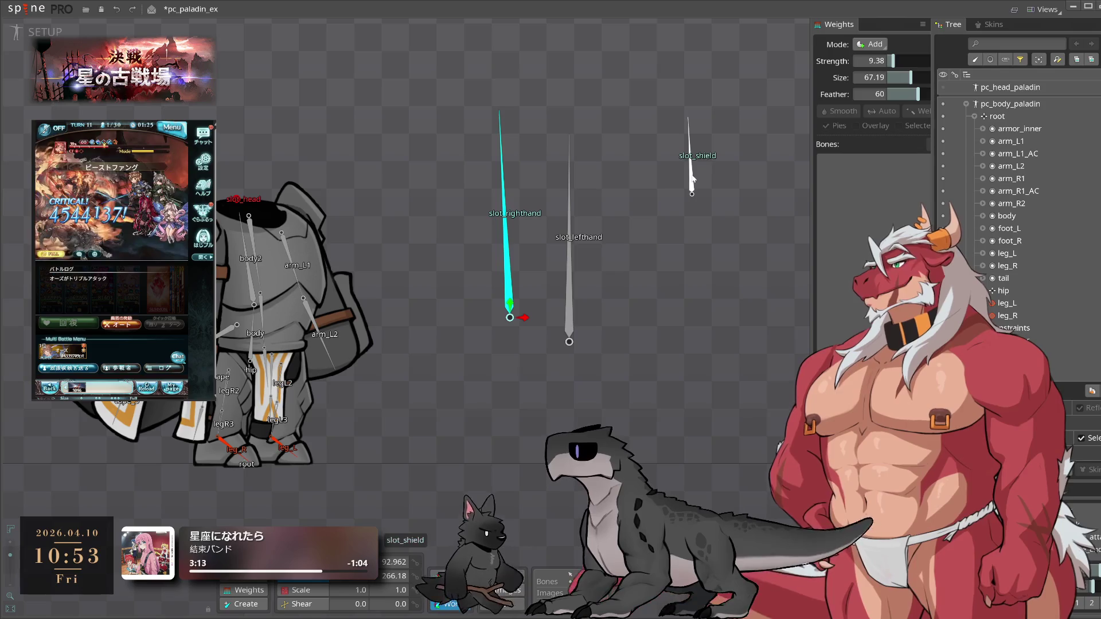
{"action": "left_click", "coordinate": [942, 90]}
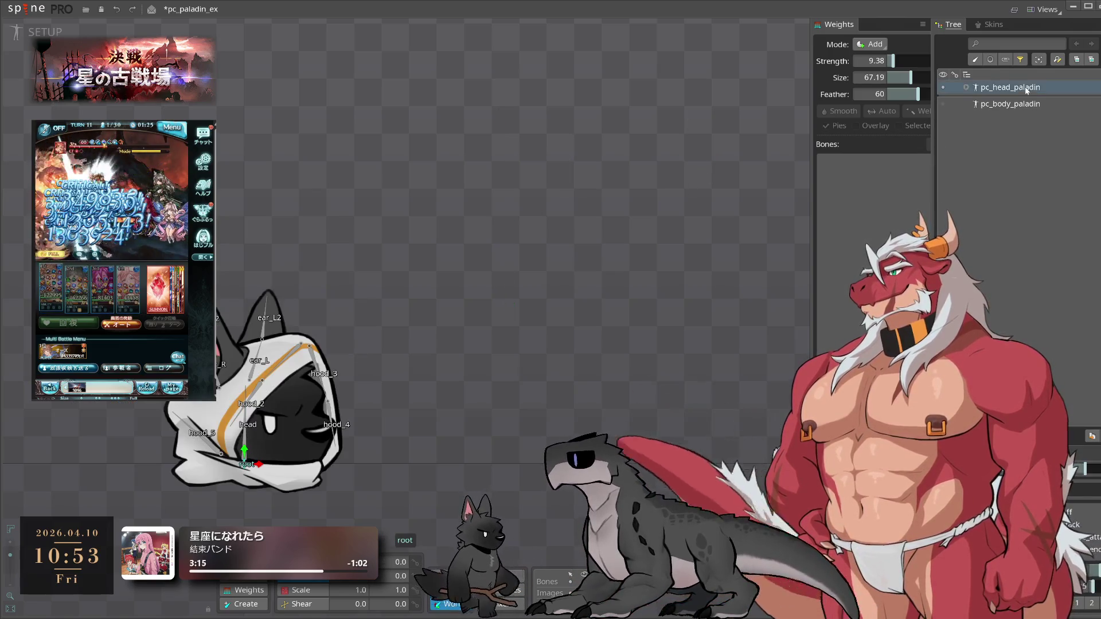
{"action": "left_click", "coordinate": [943, 104]}
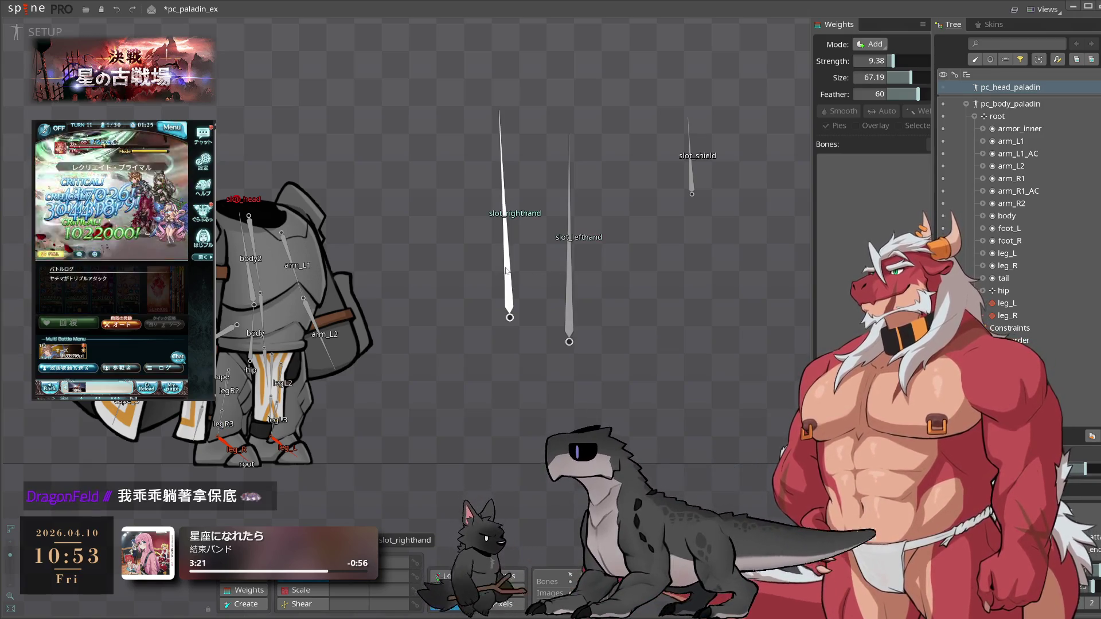
{"action": "left_click", "coordinate": [502, 296]}
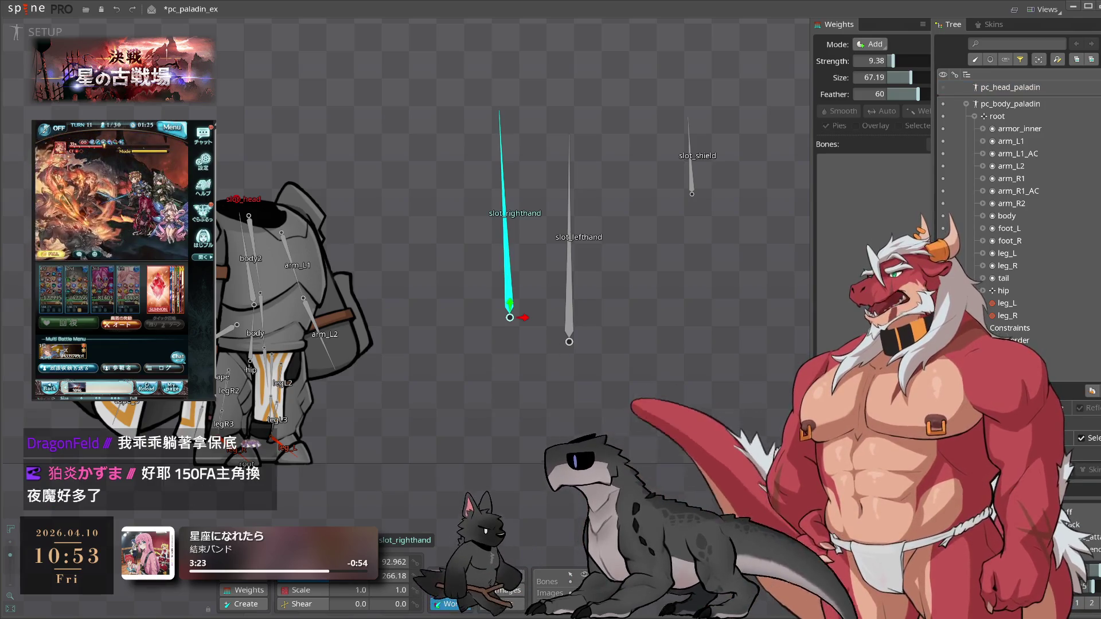
{"action": "mouse_move", "coordinate": [416, 162]}
{"action": "left_mouse_down"}
{"action": "mouse_move", "coordinate": [496, 170]}
{"action": "mouse_move", "coordinate": [451, 166]}
{"action": "left_mouse_up"}
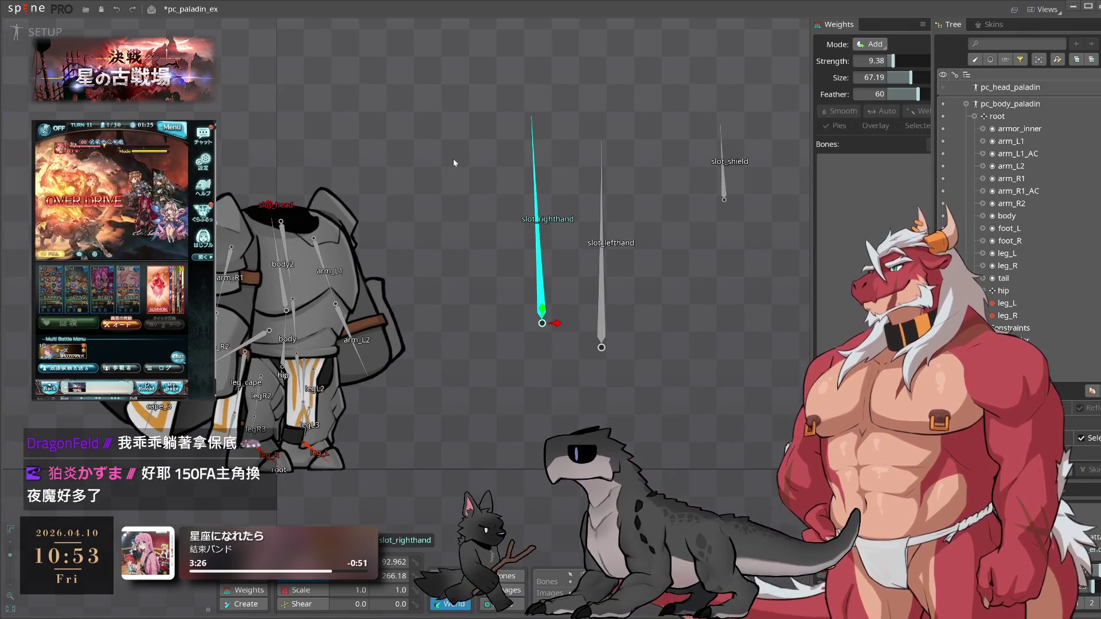
{"action": "key", "text": "ctrl+s"}
{"action": "left_click", "coordinate": [23, 8]}
- Reopen pc_paladin_ex from the recent projects list
{"action": "mouse_move", "coordinate": [26, 55]}
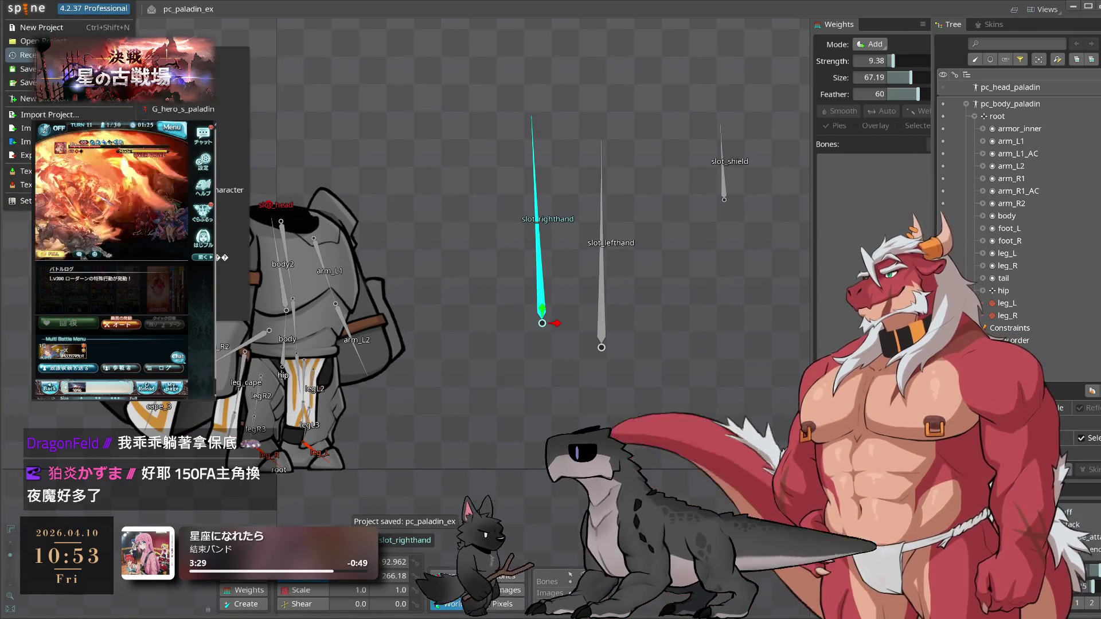
{"action": "left_click", "coordinate": [212, 82]}
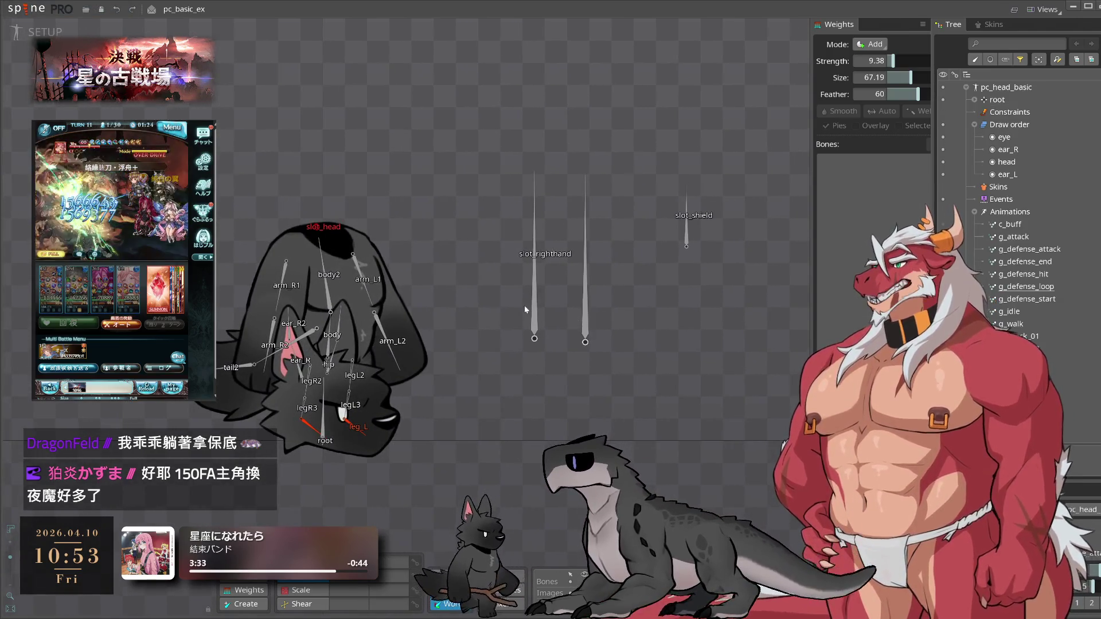
{"action": "left_click", "coordinate": [23, 13]}
{"action": "mouse_move", "coordinate": [26, 55]}
{"action": "left_click", "coordinate": [182, 109]}
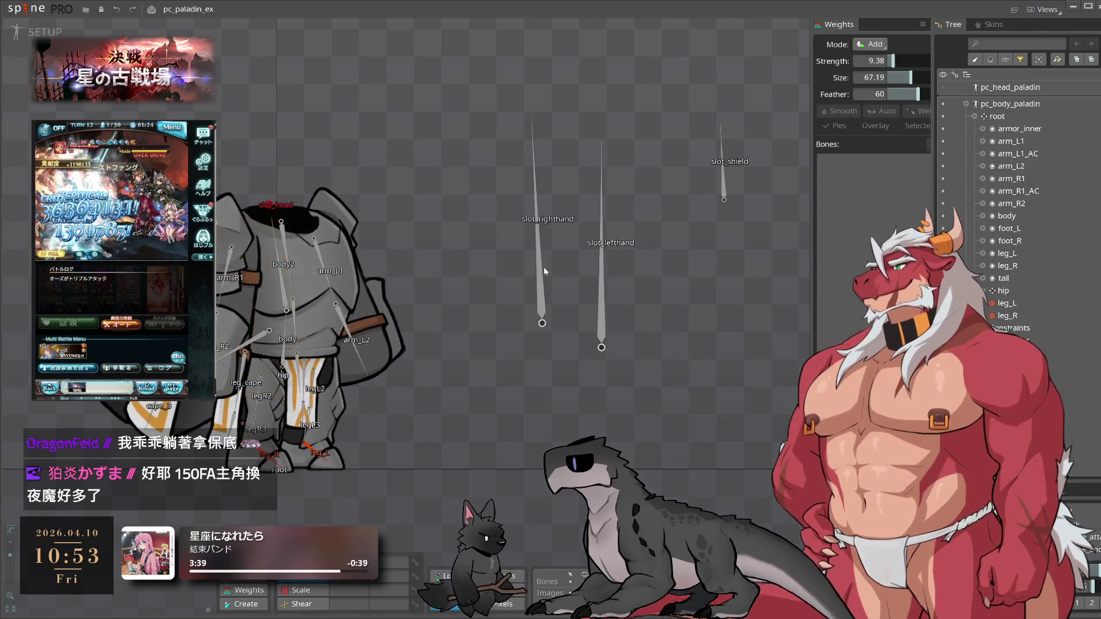
- Set the slot_righthand and slot_shield rotations to 90 so both point straight up
{"action": "left_click", "coordinate": [539, 269]}
{"action": "double_click", "coordinate": [396, 562]}
{"action": "type", "text": "90"}
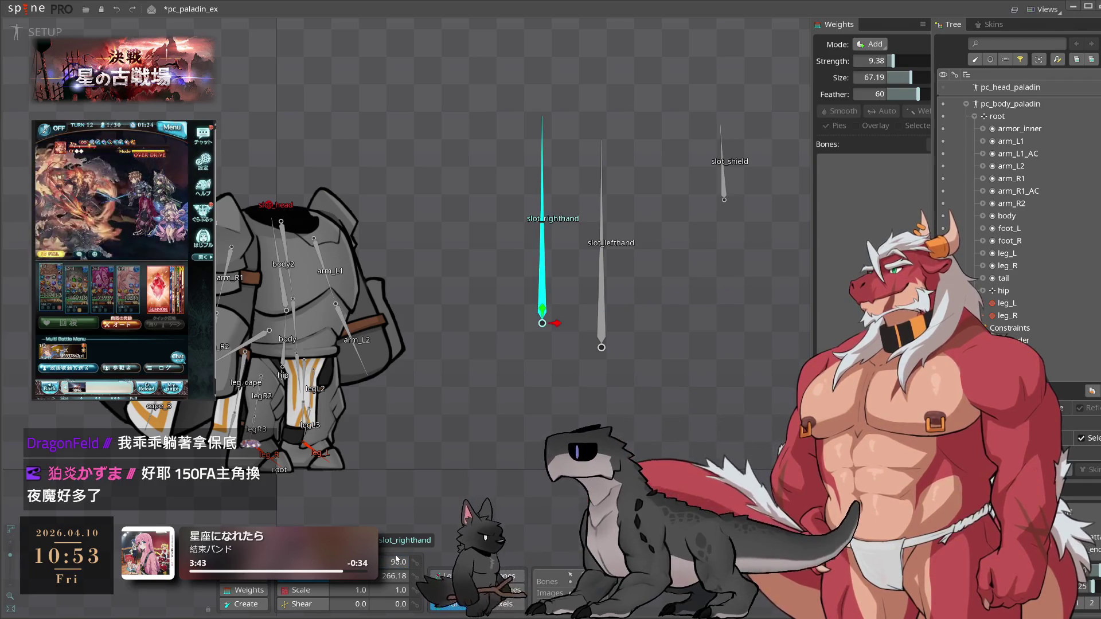
{"action": "left_click", "coordinate": [604, 293]}
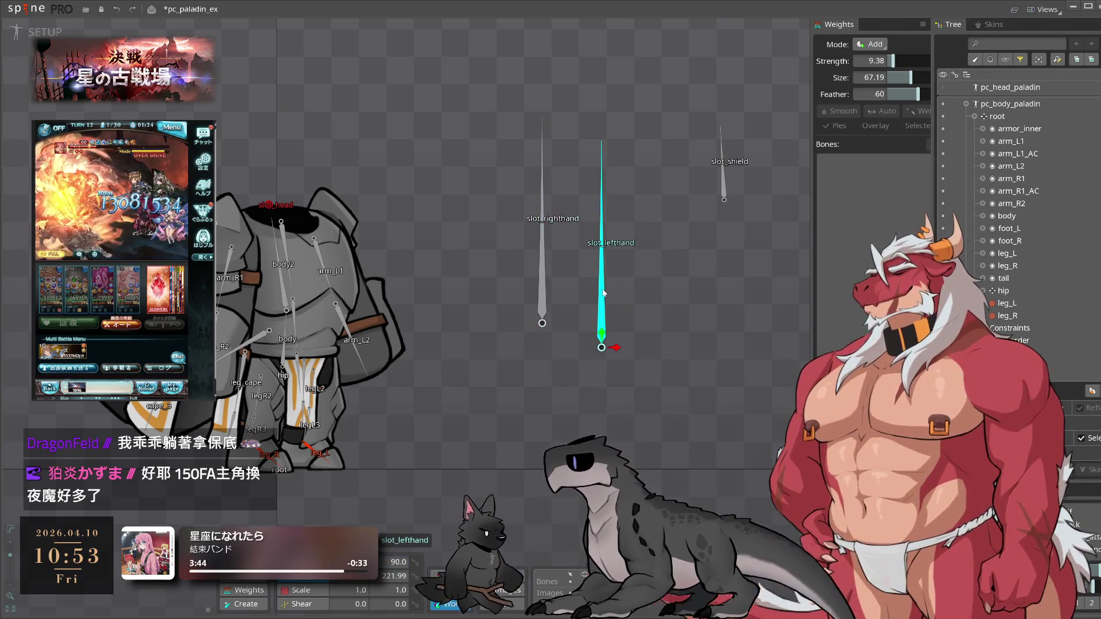
{"action": "left_click", "coordinate": [723, 178]}
{"action": "double_click", "coordinate": [396, 562]}
{"action": "type", "text": "90"}
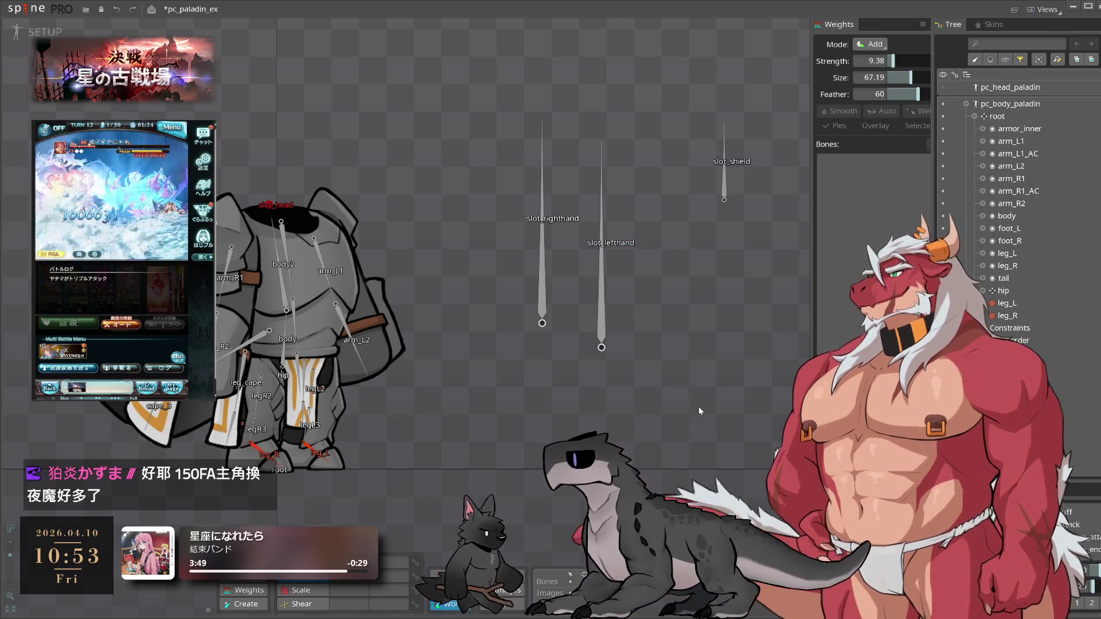
{"action": "left_click_drag", "start_coordinate": [528, 356], "coordinate": [584, 352]}
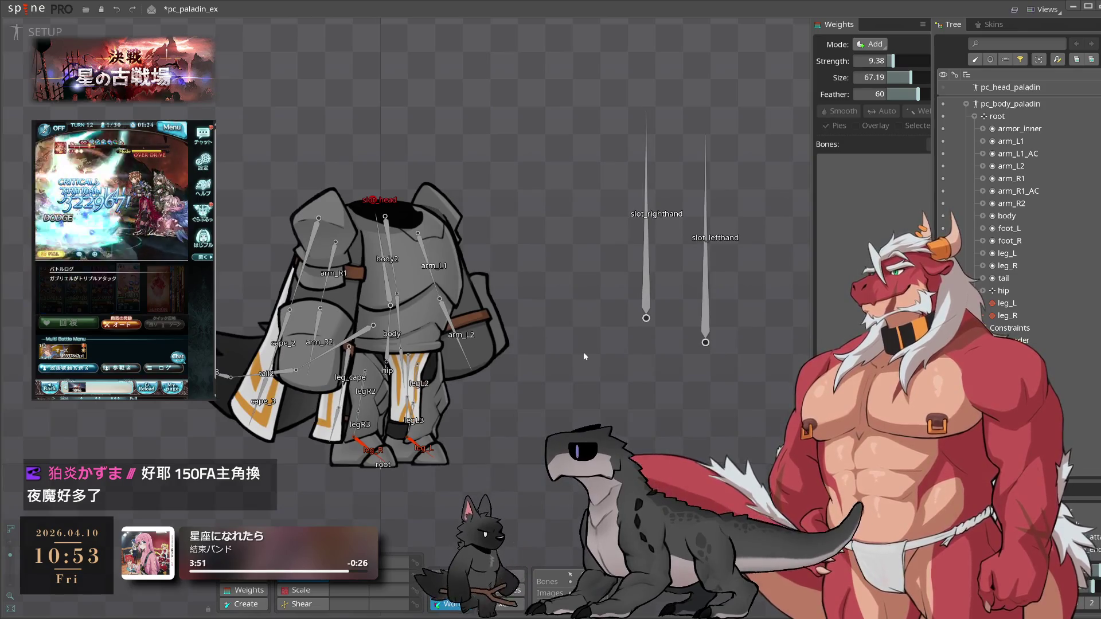